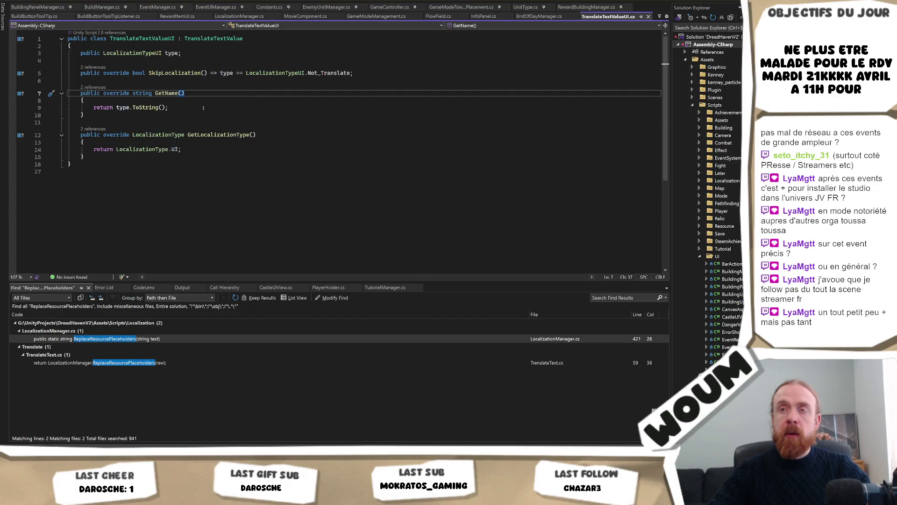
List the references to GetName, then go to its base declaration in TranslateTextValue.cs
click(239, 100)
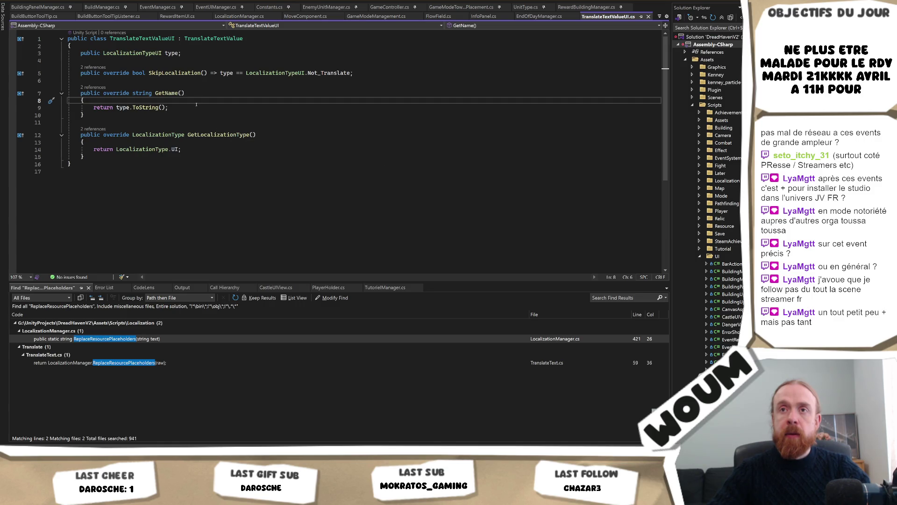
click(104, 89)
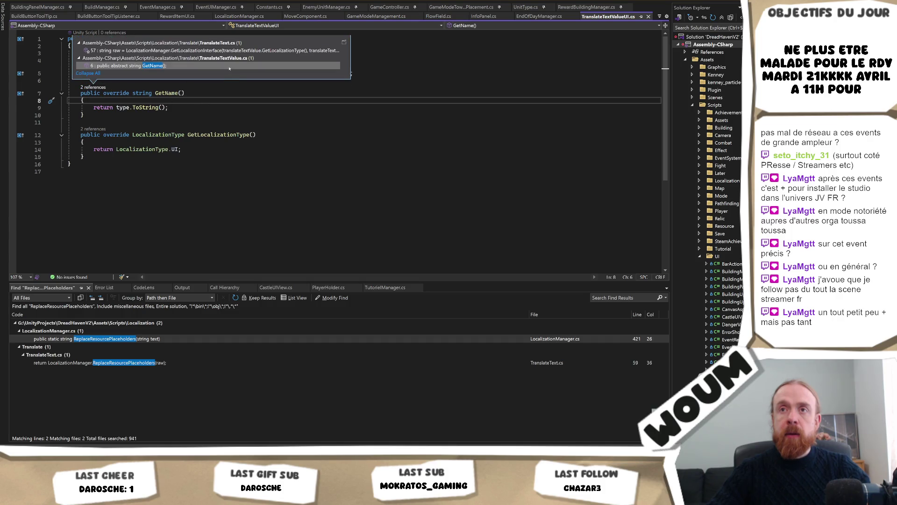
key(Escape)
key(alt+Home)
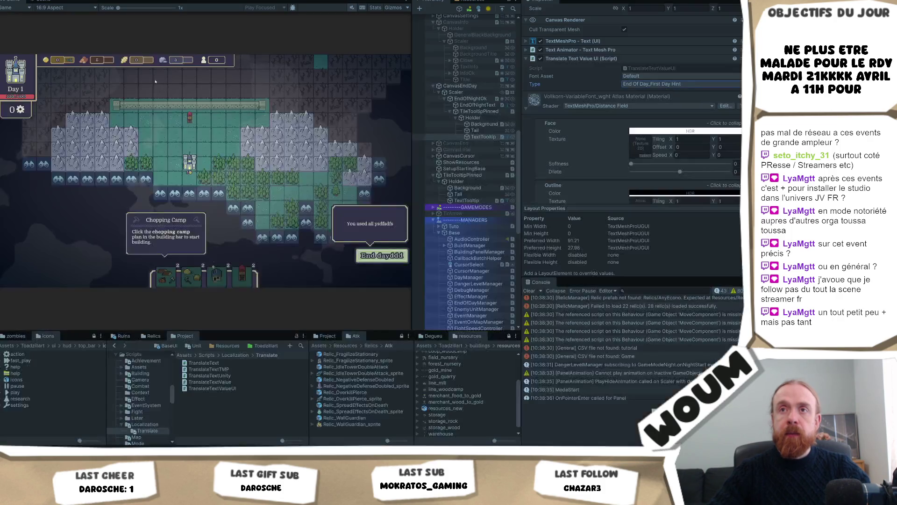
Open the end-day tooltip text's TranslateTextValueUI script from the Inspector in Visual Studio
key(alt+Tab)
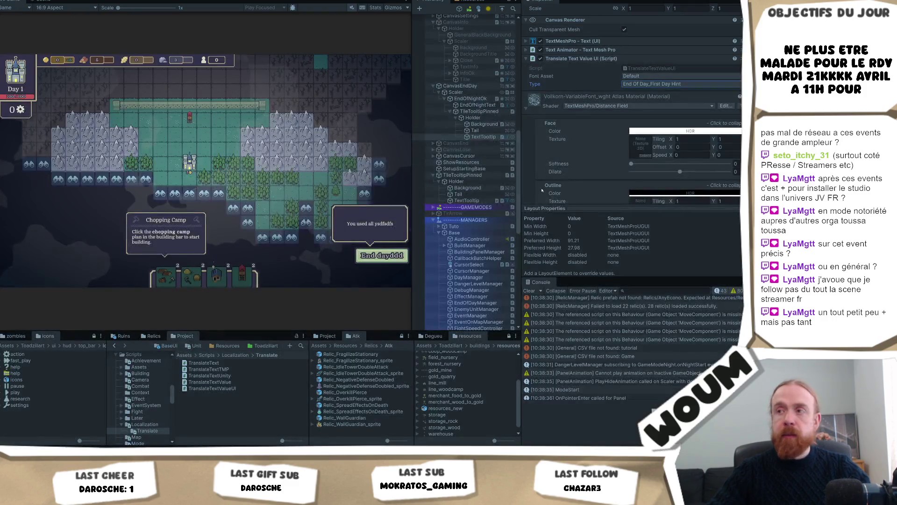
click(664, 69)
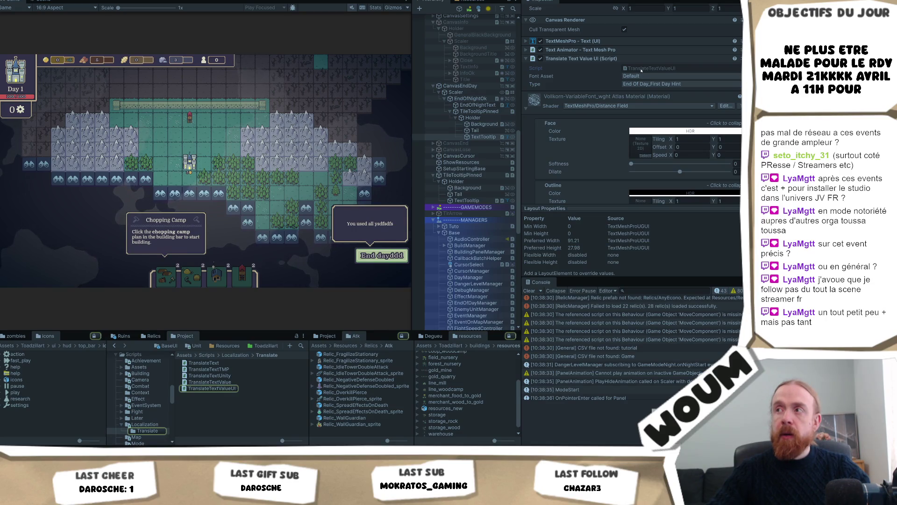
double_click(641, 70)
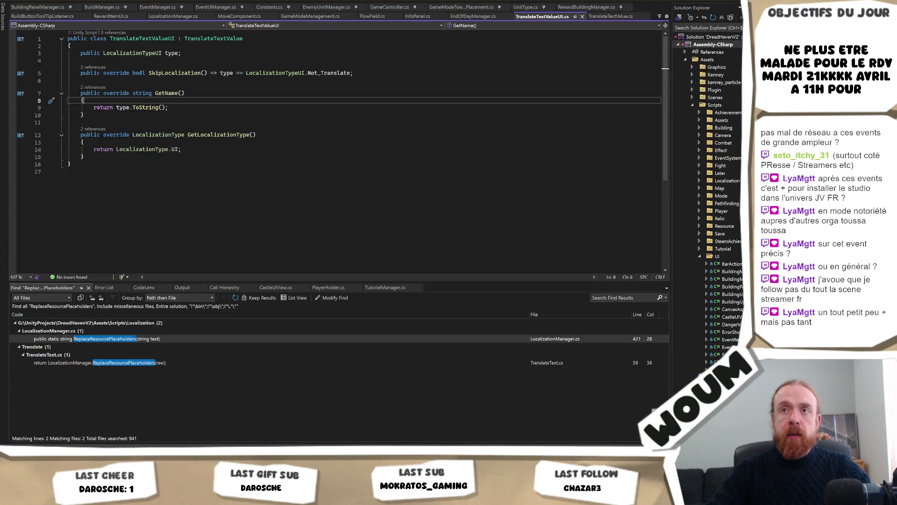
Follow the GetName and GetText references into TranslateText.cs to the _refresh() method
click(93, 87)
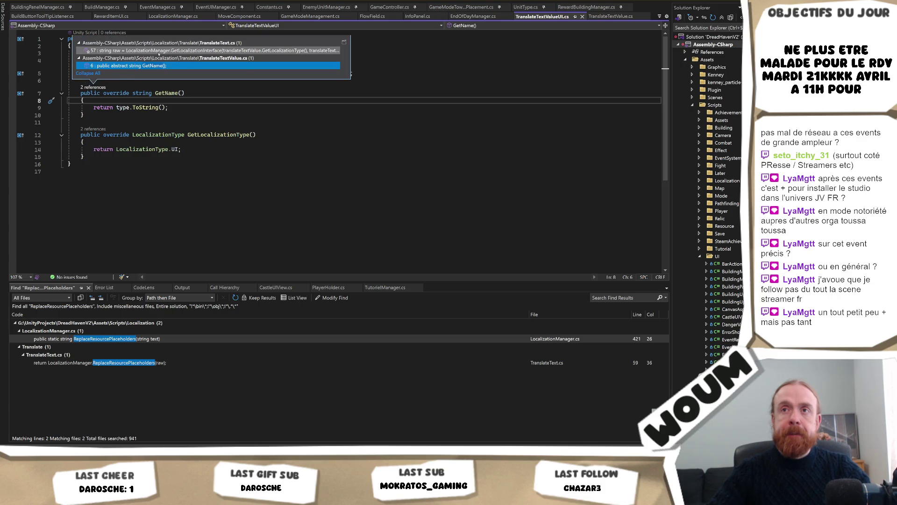
double_click(158, 51)
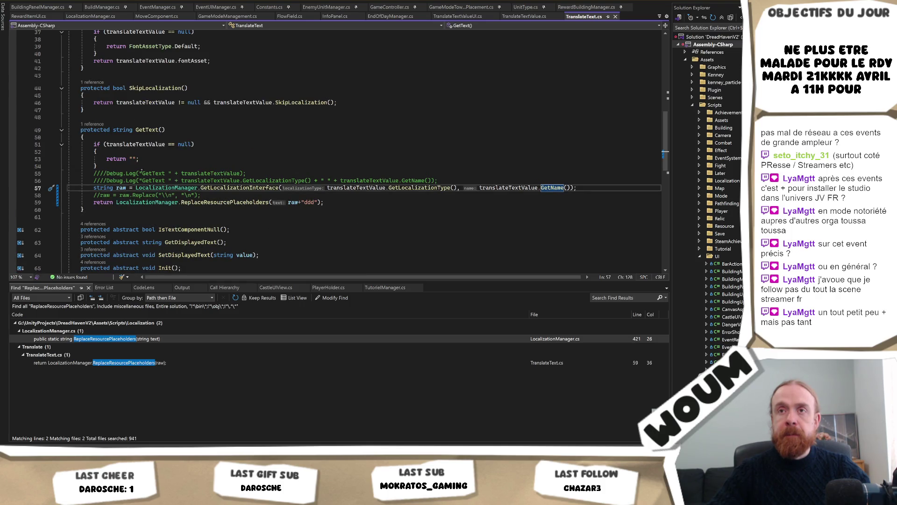
click(92, 124)
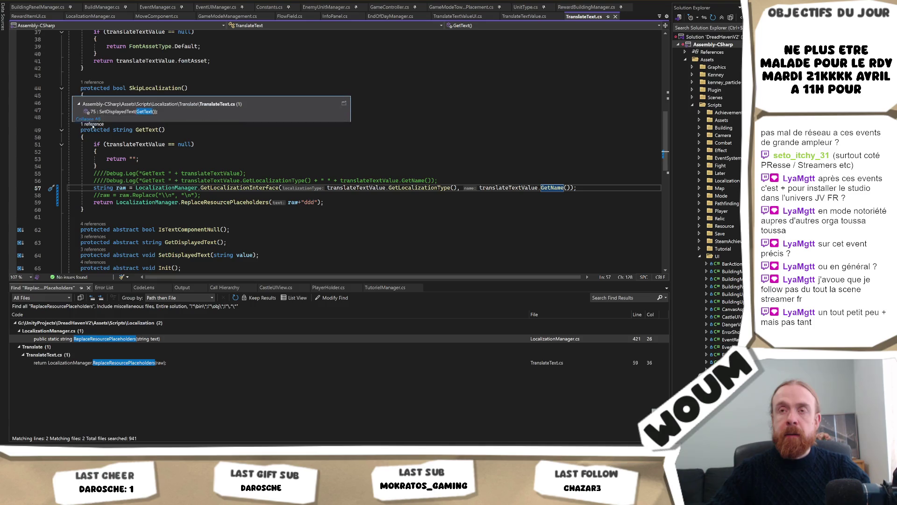
double_click(148, 104)
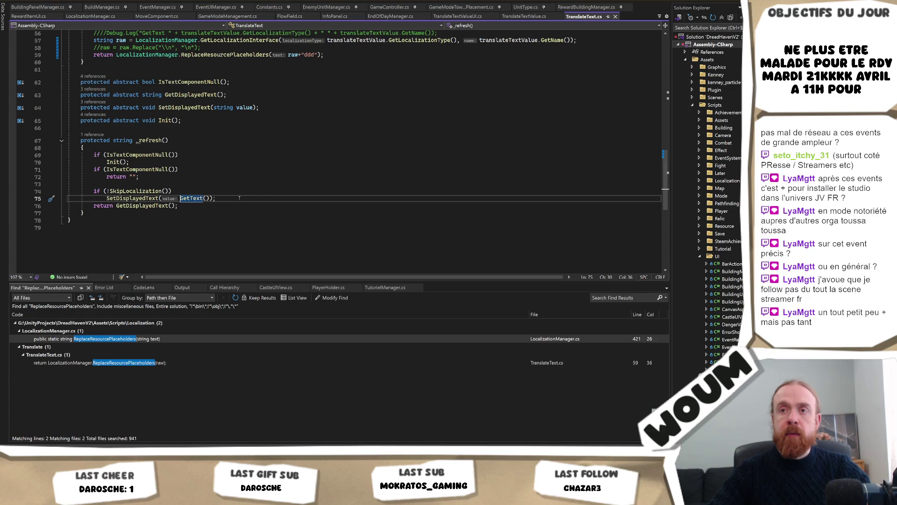
double_click(137, 155)
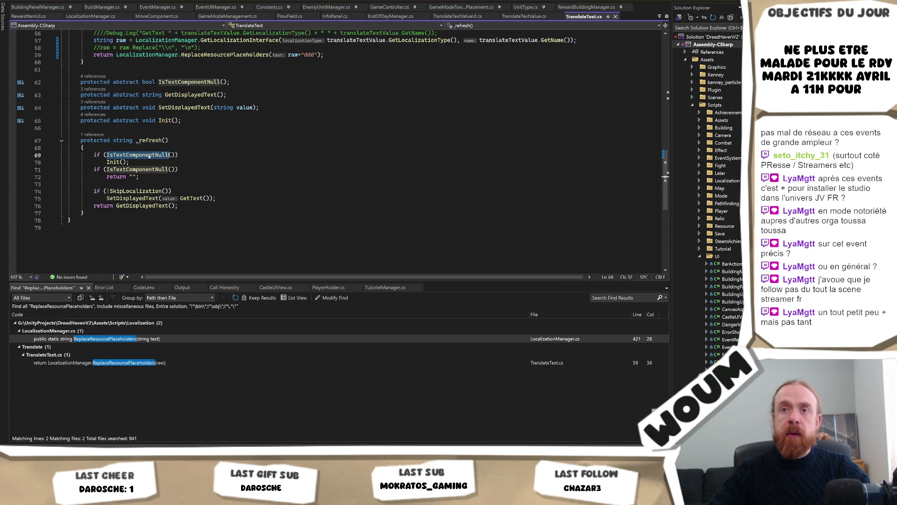
scroll(202, 203, up, 2)
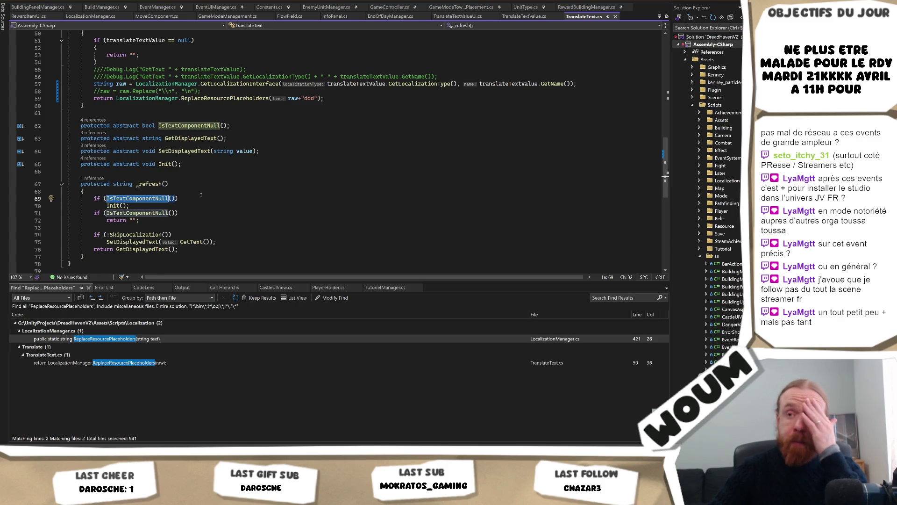
Add Debug.Log("Refreshing " + gameObject.name); as the first line of _refresh() and save
click(189, 184)
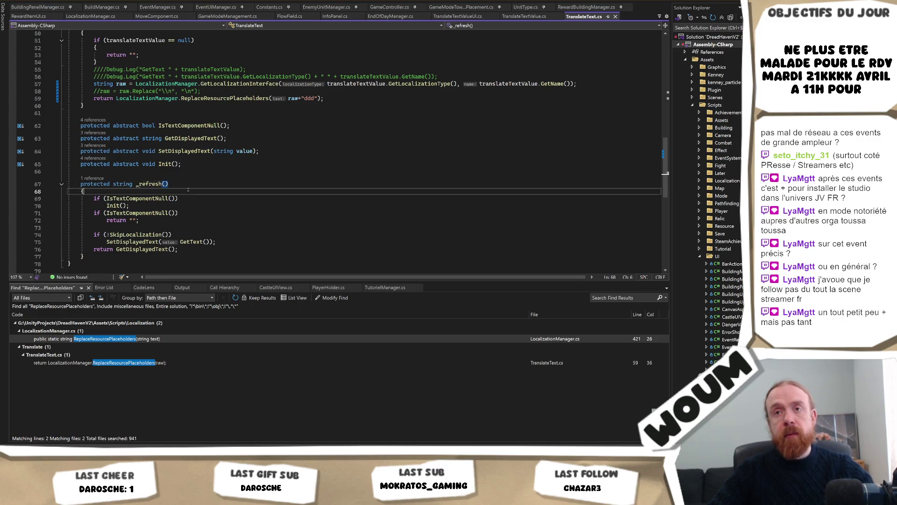
key(Down)
key(Return)
text(Debug.Log("Refreshing " + gameObject.name);)
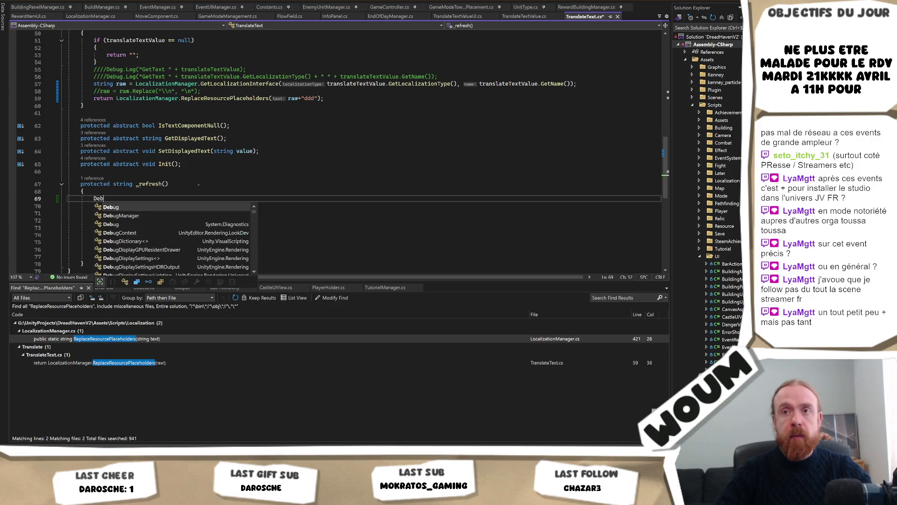
key(ctrl+s)
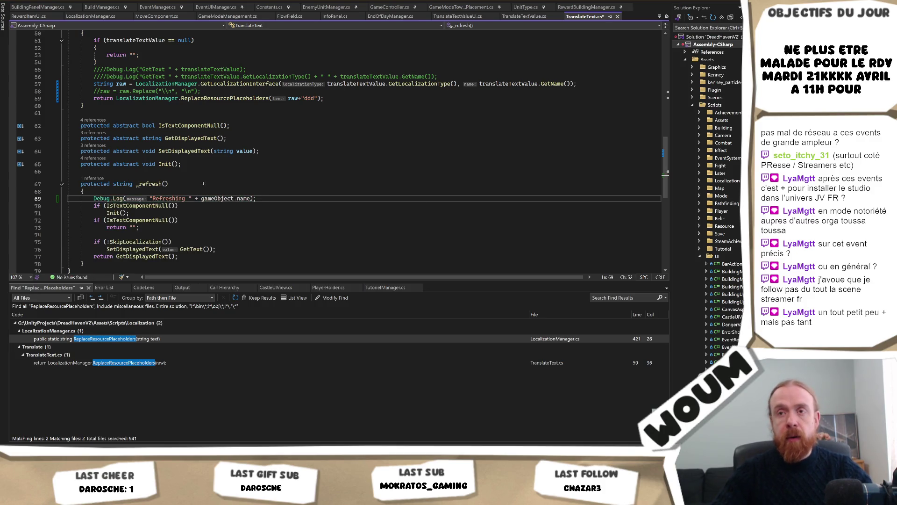
key(alt+Tab)
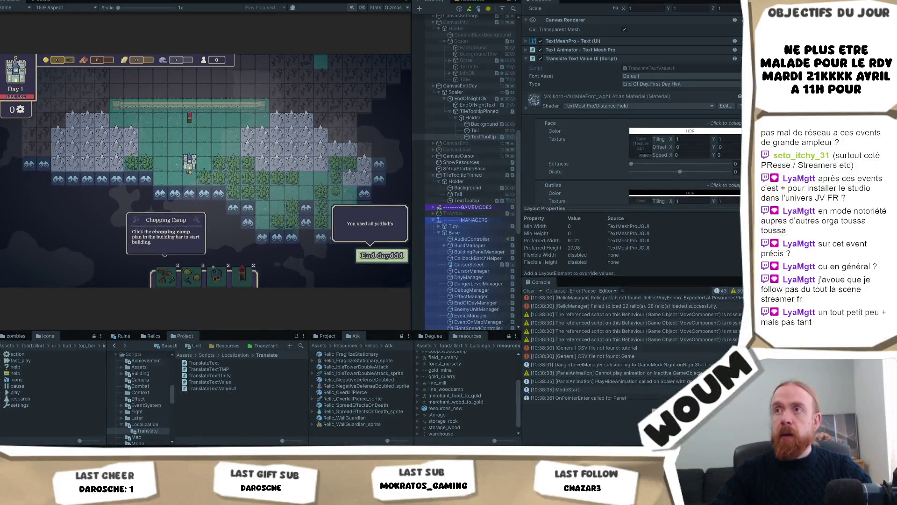
Rename TileTooltipPinned under CanvasEndDay to ToolTipEndDay
click(484, 137)
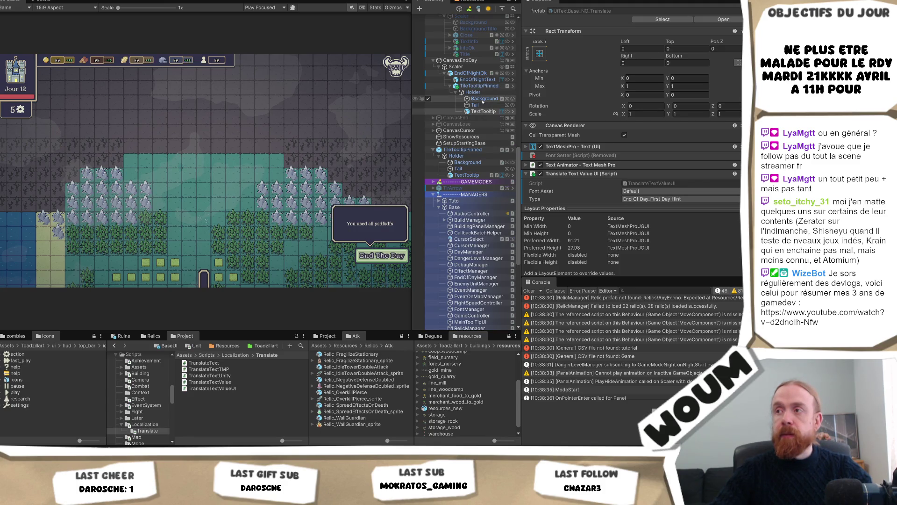
scroll(661, 184, down, 3)
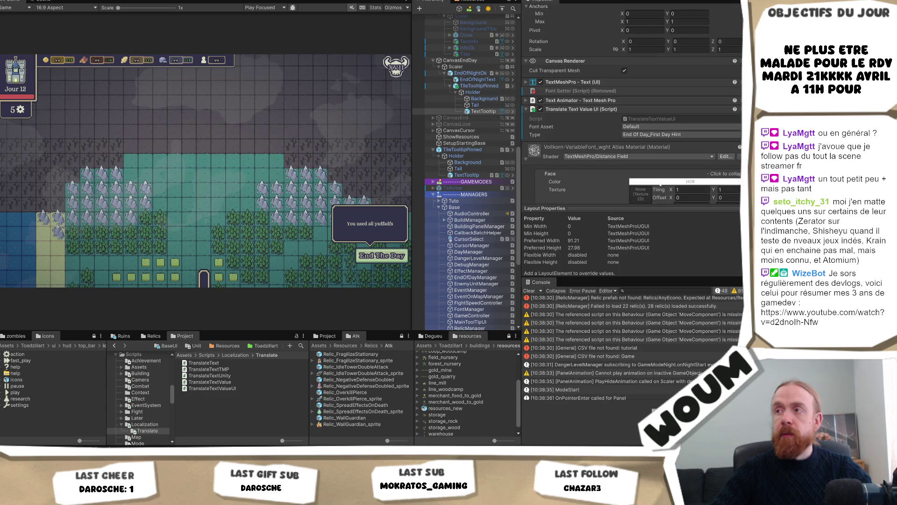
scroll(642, 185, up, 2)
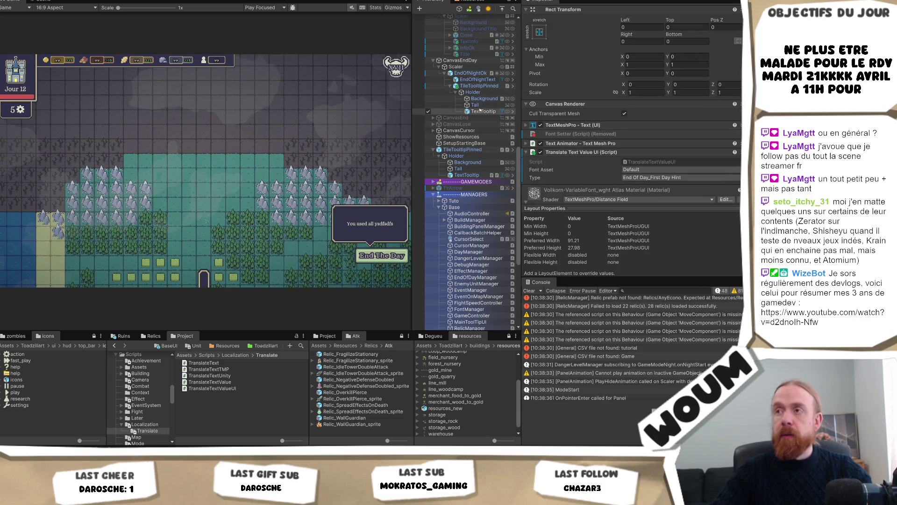
click(482, 111)
click(484, 87)
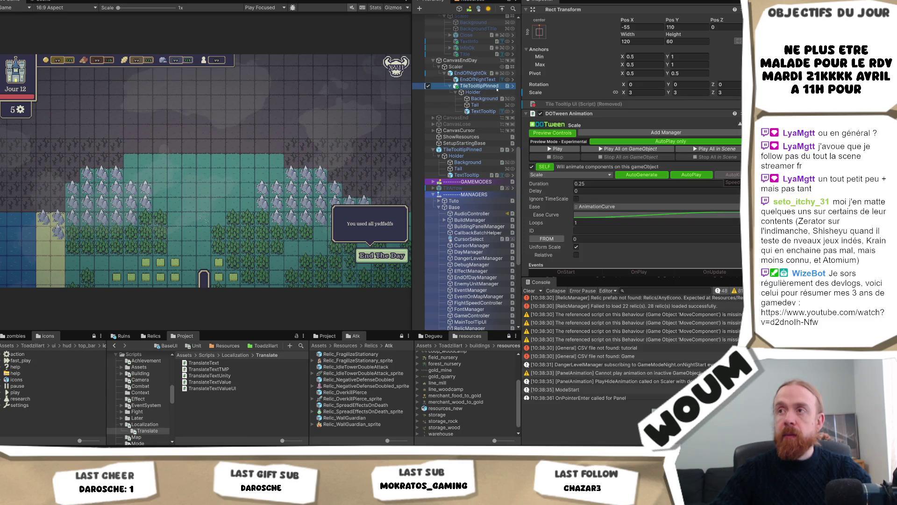
click(491, 87)
text(ToolTipEndDay)
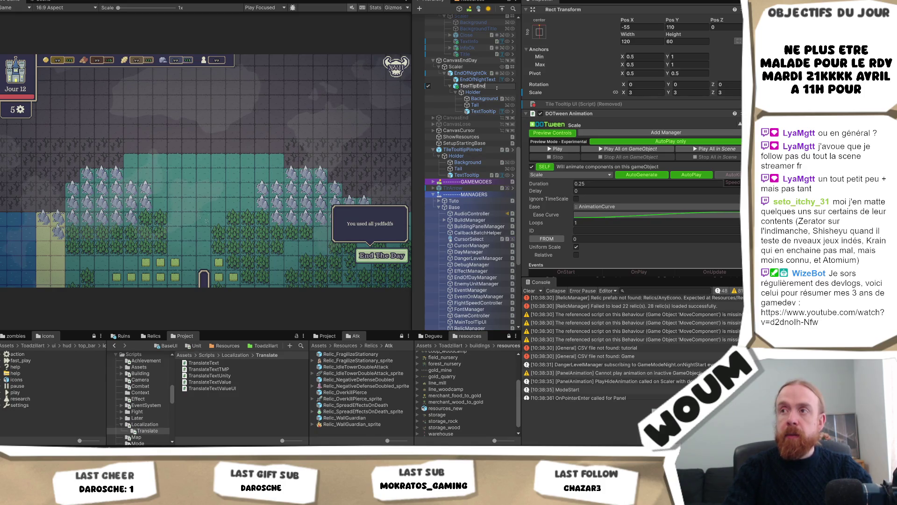
Rename its TextTooltip child to TextTooltipEndDay
click(481, 111)
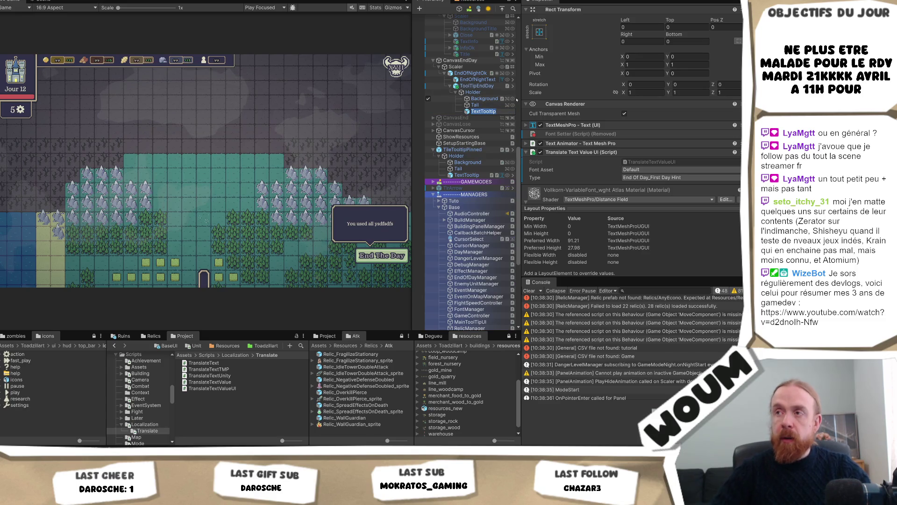
key(F2)
text(EndDay)
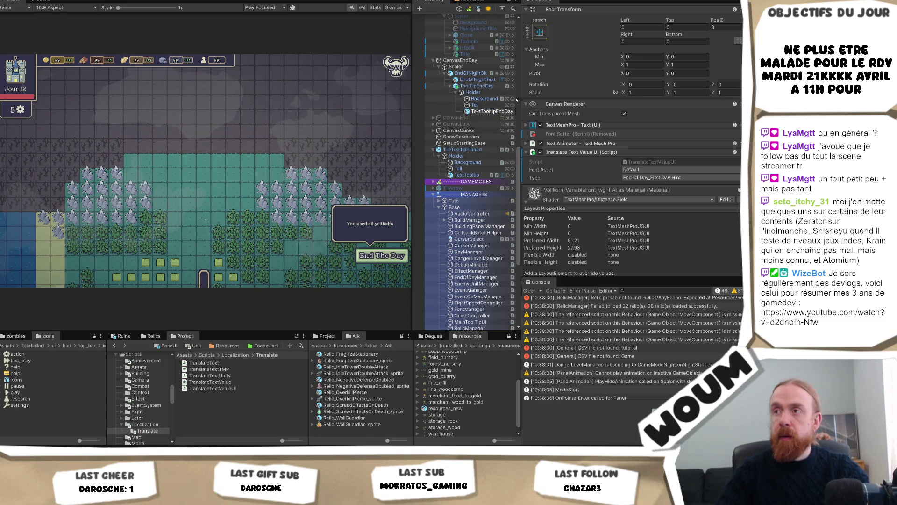
key(Return)
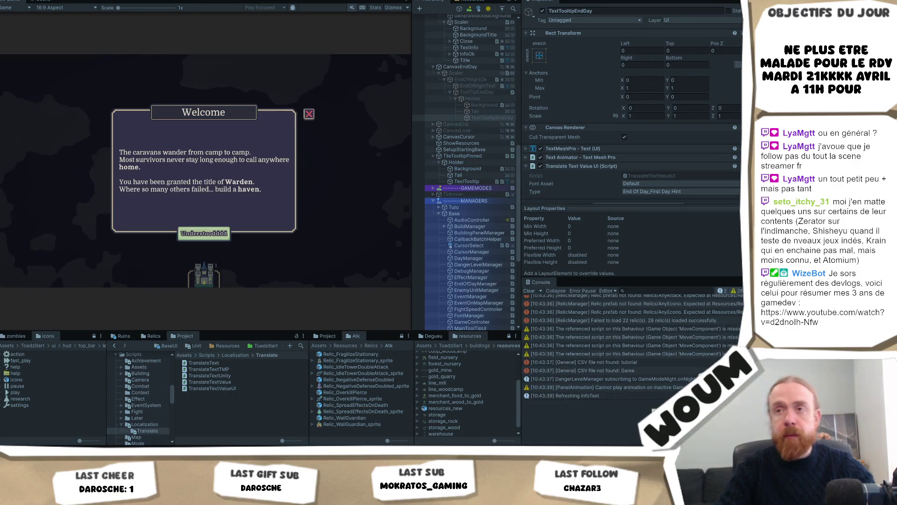
Play the first day: place the town center and reveal four tiles until the End day tip appears
click(203, 233)
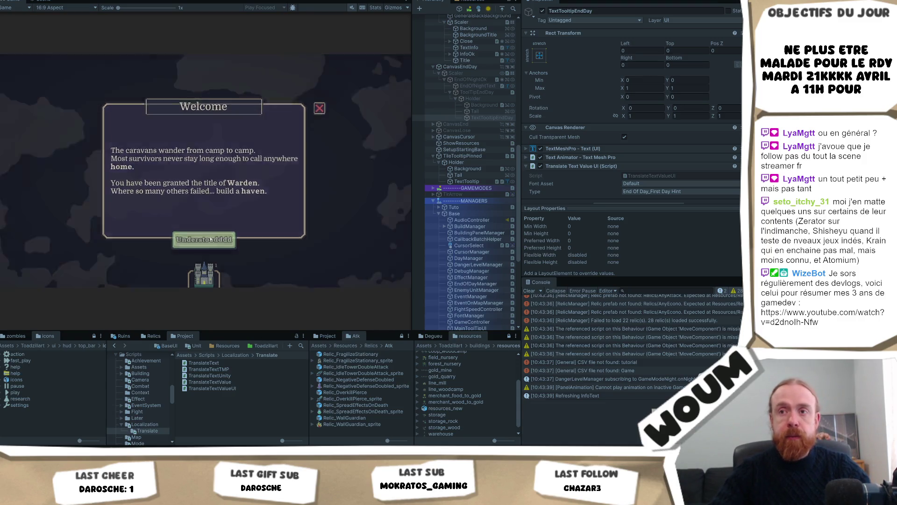
click(204, 275)
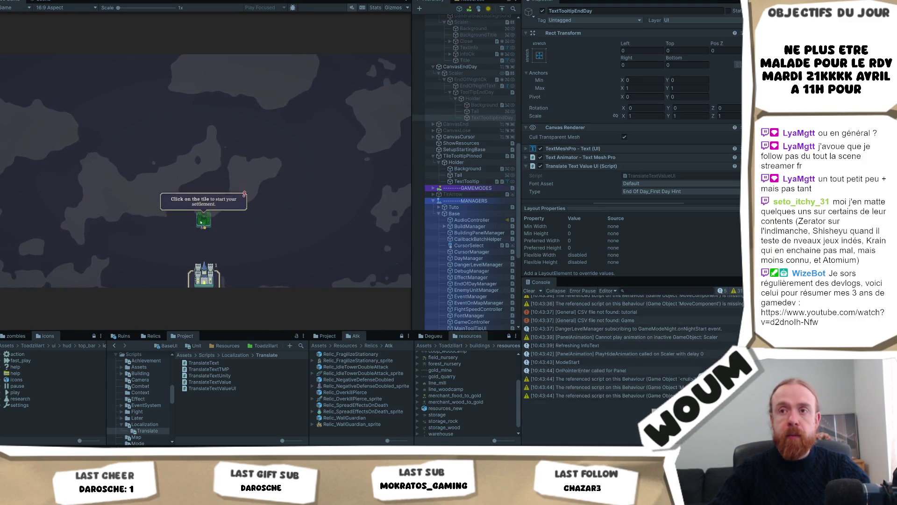
click(203, 219)
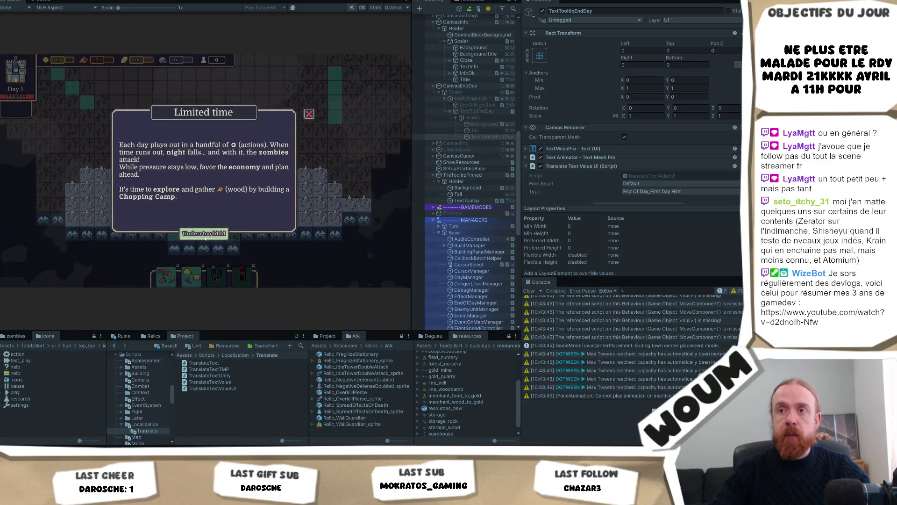
click(203, 232)
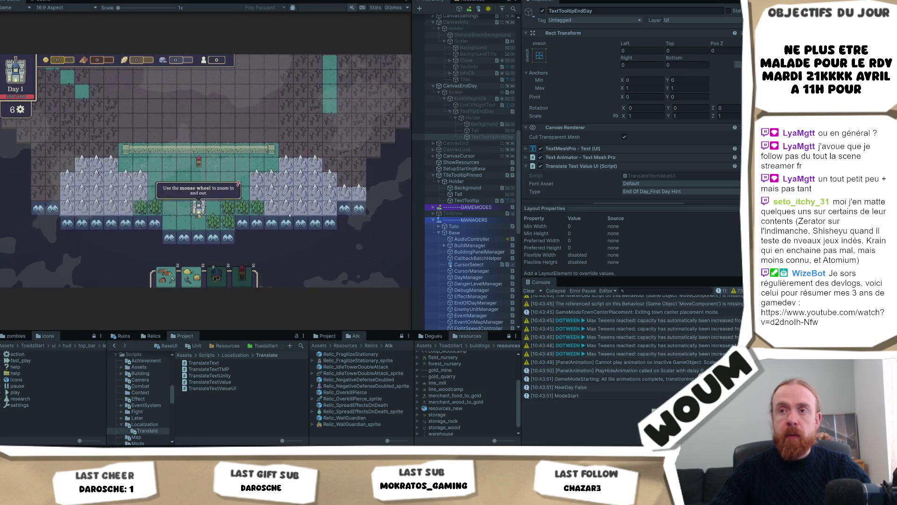
click(319, 211)
click(347, 211)
click(355, 266)
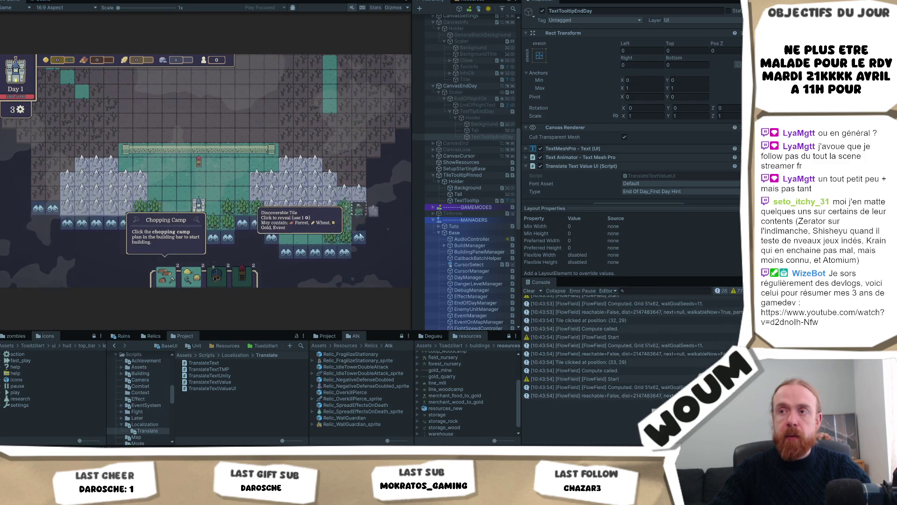
click(313, 267)
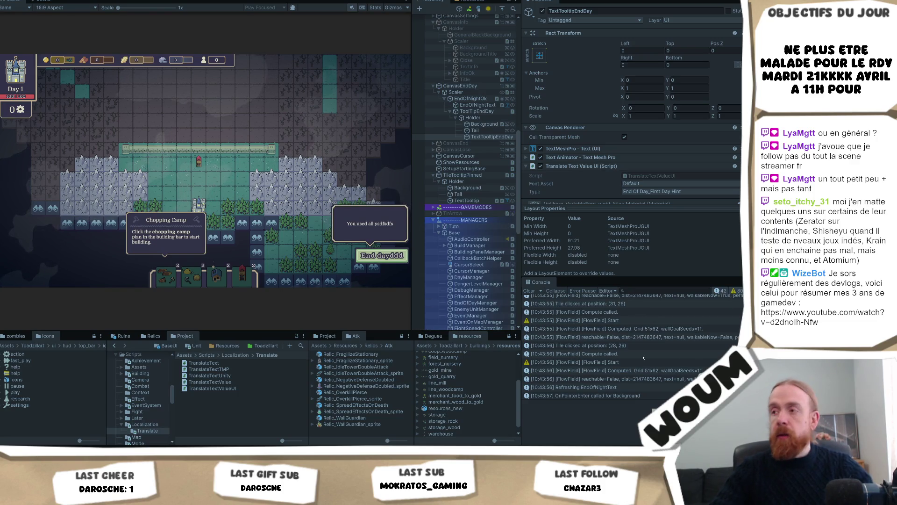
Open the code behind the Refreshing log entry from the Console
scroll(645, 358, up, 3)
scroll(645, 357, up, 5)
scroll(648, 356, up, 8)
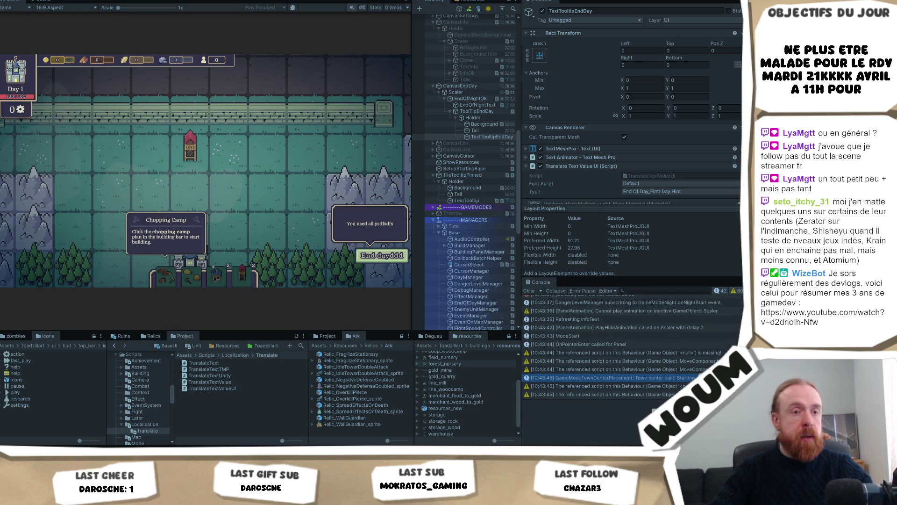
double_click(561, 318)
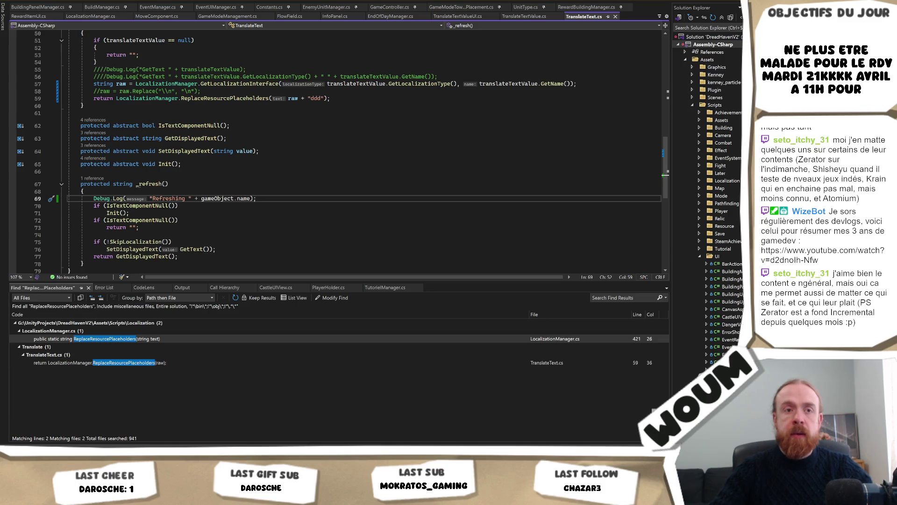
Copy the Refreshing Debug.Log line into GetText() and change its message to GetText
scroll(280, 210, up, 1)
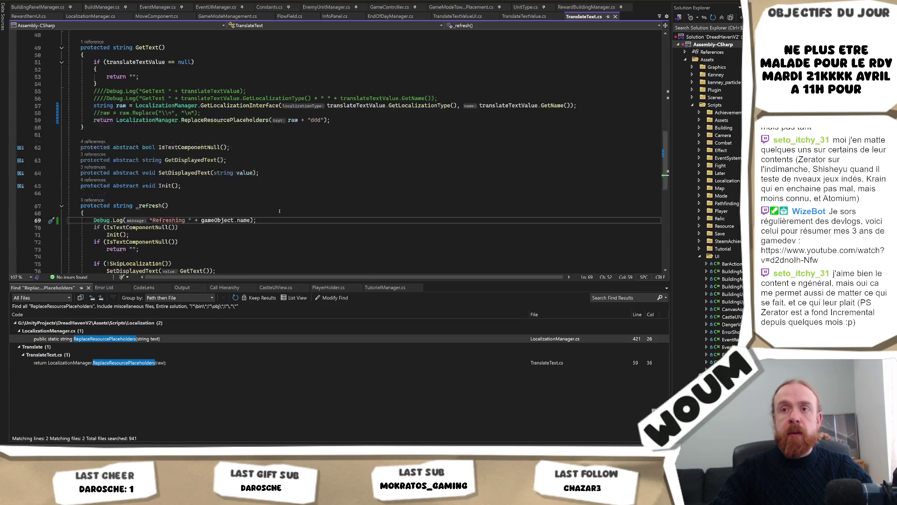
scroll(280, 211, down, 2)
scroll(279, 211, up, 1)
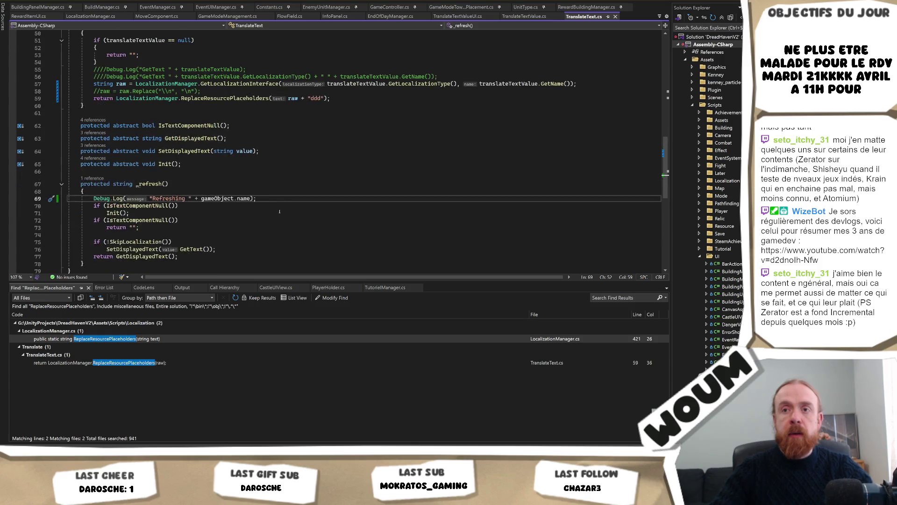
drag(278, 197, 278, 192)
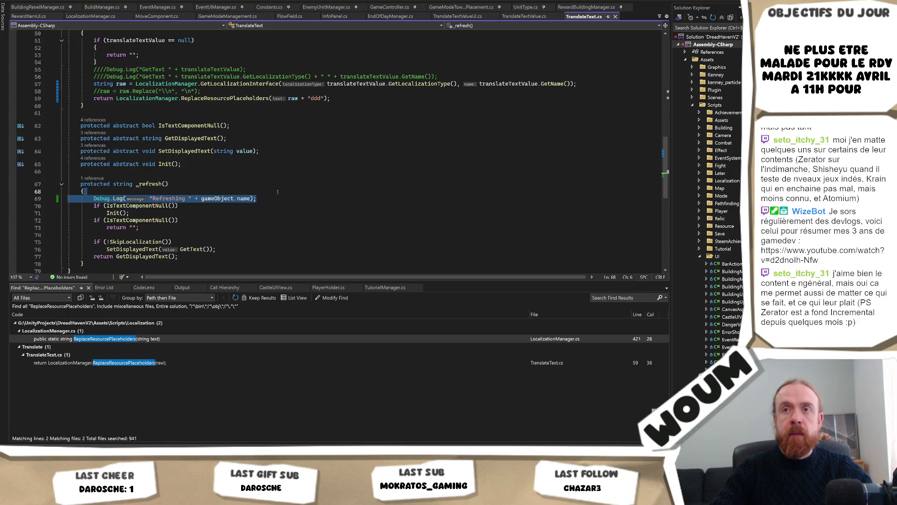
scroll(276, 196, up, 3)
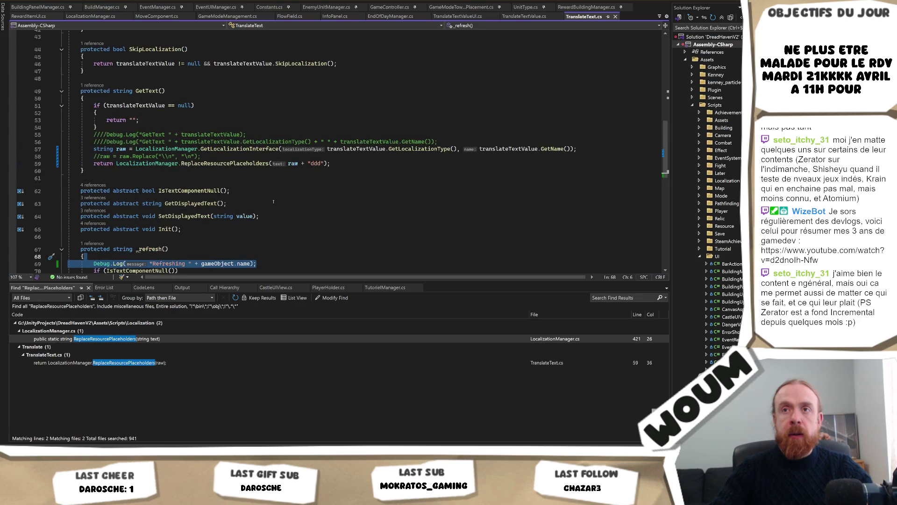
scroll(273, 201, down, 1)
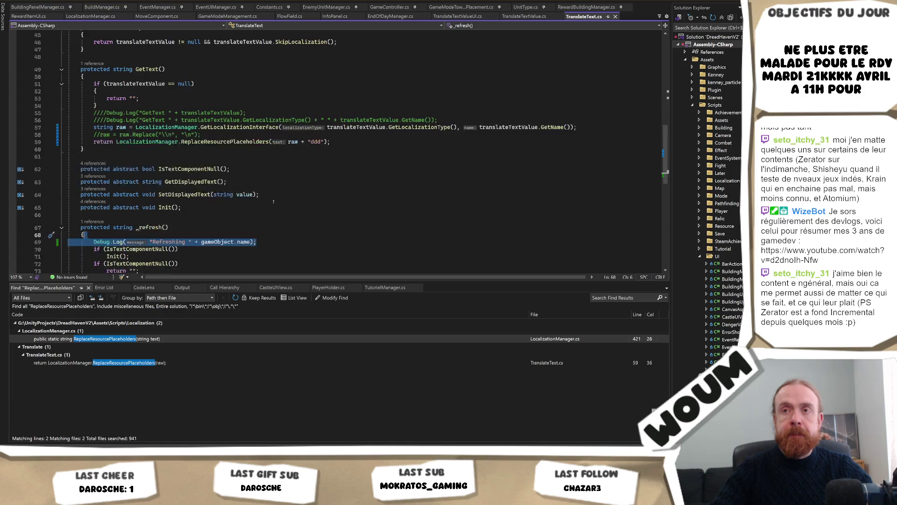
key(ctrl+c)
click(148, 76)
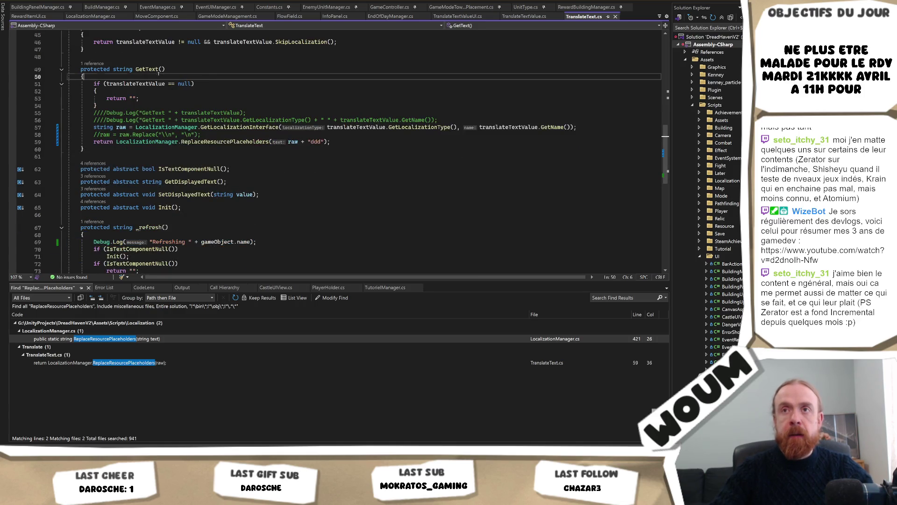
key(ctrl+v)
click(148, 69)
double_click(147, 69)
key(ctrl+c)
double_click(166, 84)
key(ctrl+v)
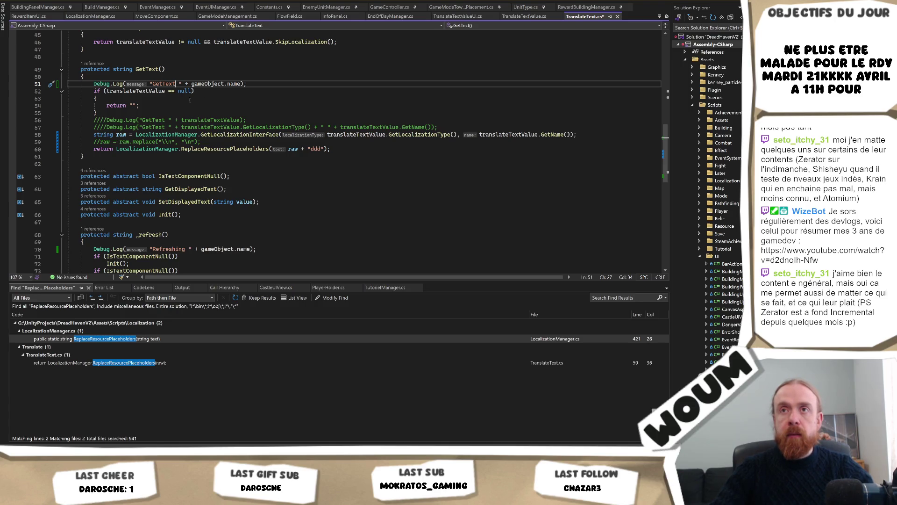
Prefix the GetText log message with 'aaa' and the Refreshing message with 'aaaa'
key(ctrl+Left)
text(aaa)
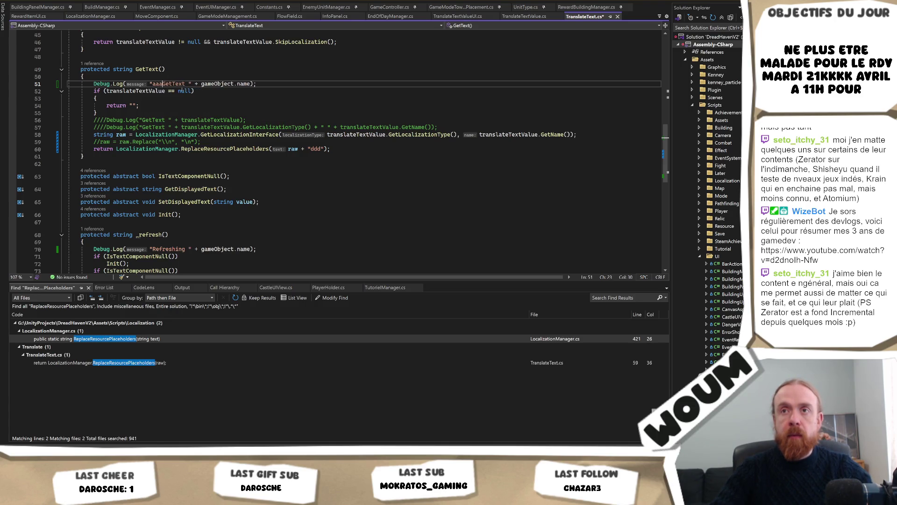
key(ctrl+shift+Left)
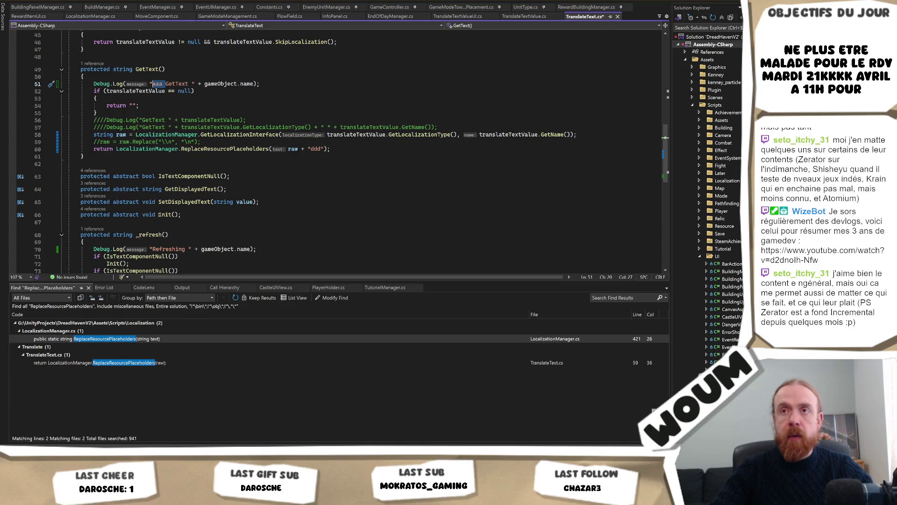
click(154, 249)
text(aaaa)
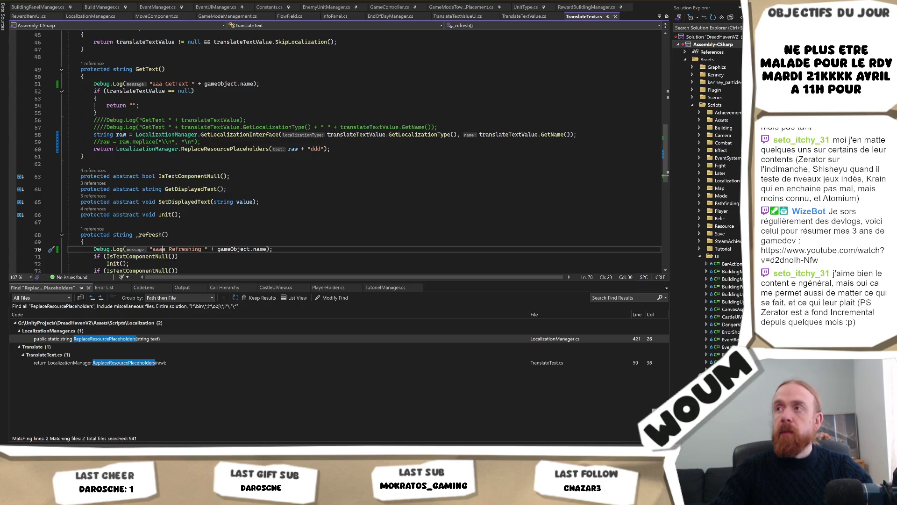
key(alt+Tab)
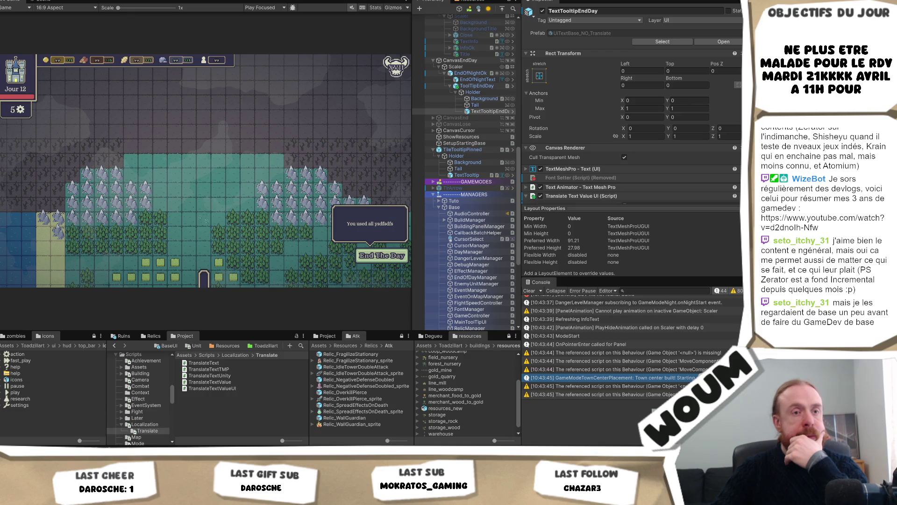
Replay the first day: place the settlement and reveal six tiles until the End day button shows
key(ctrl+p)
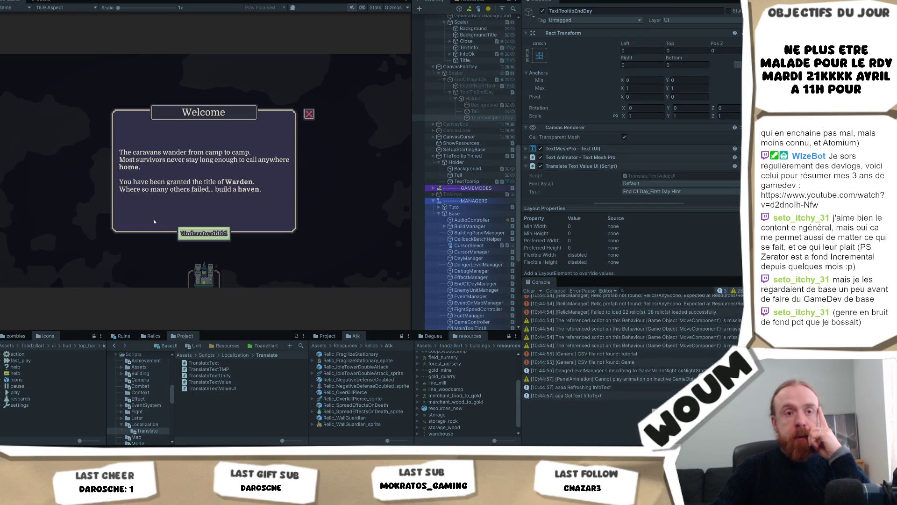
click(204, 233)
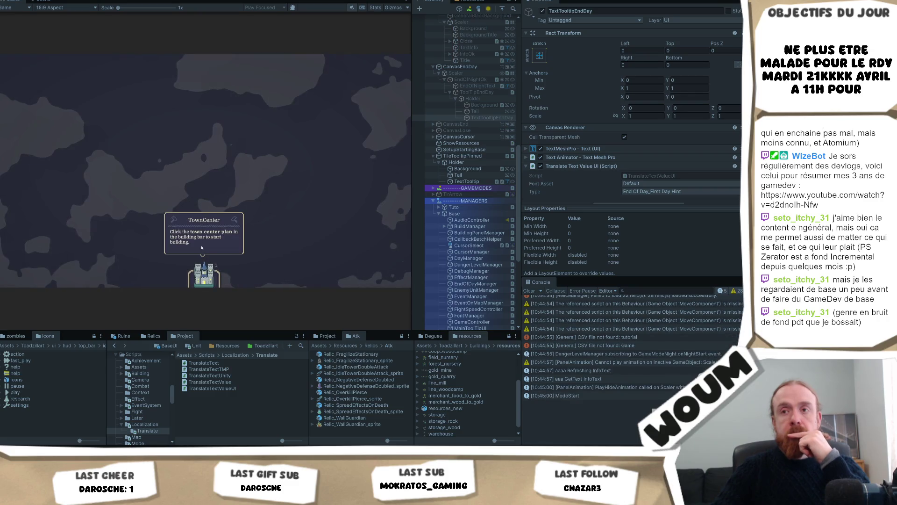
click(206, 219)
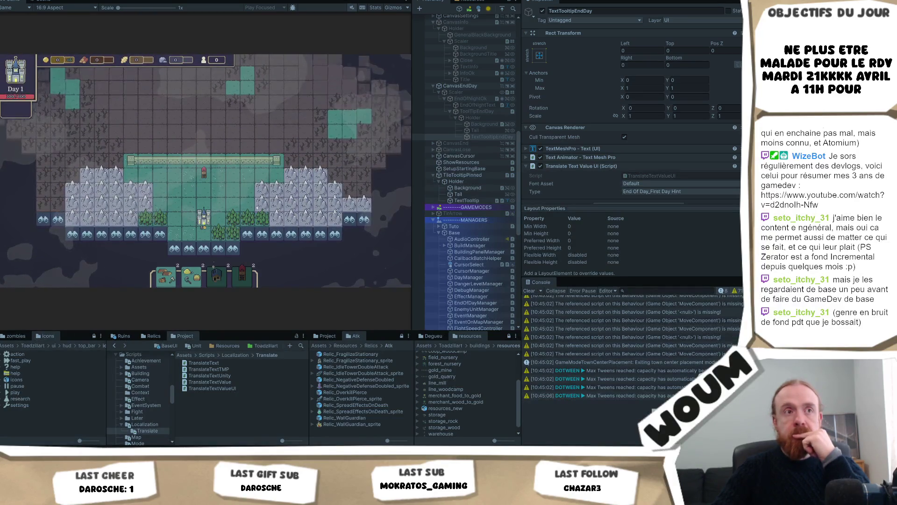
click(218, 237)
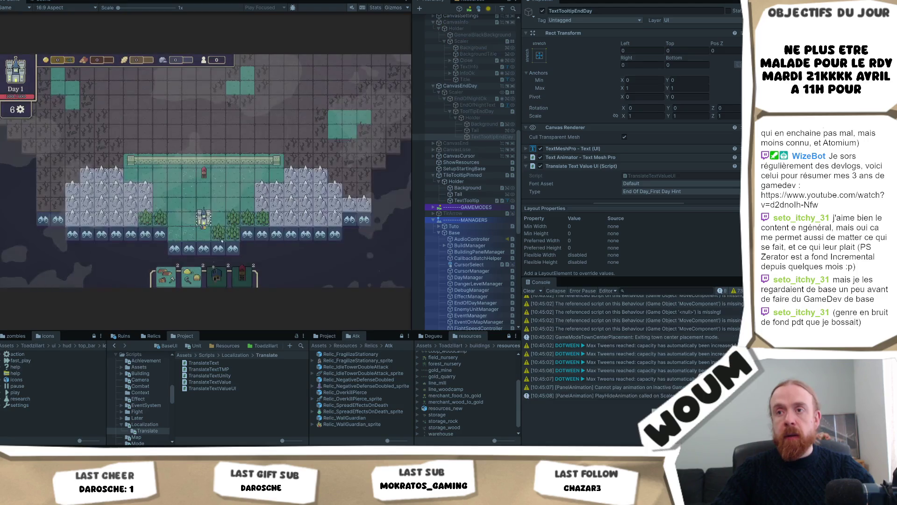
click(249, 217)
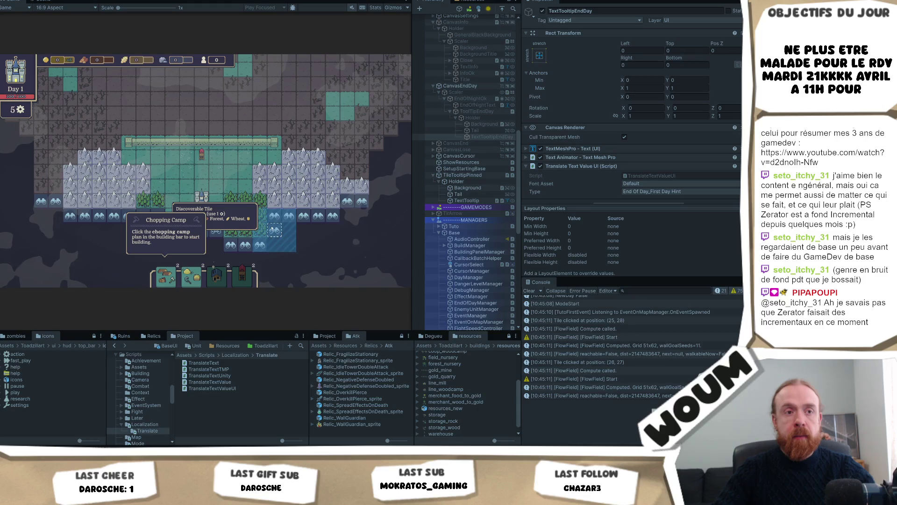
click(274, 229)
click(303, 228)
click(304, 257)
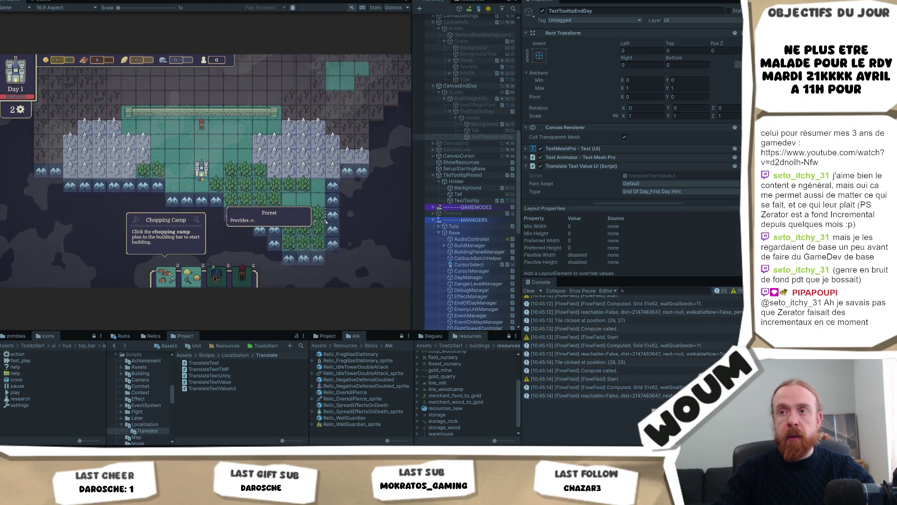
click(333, 213)
click(342, 191)
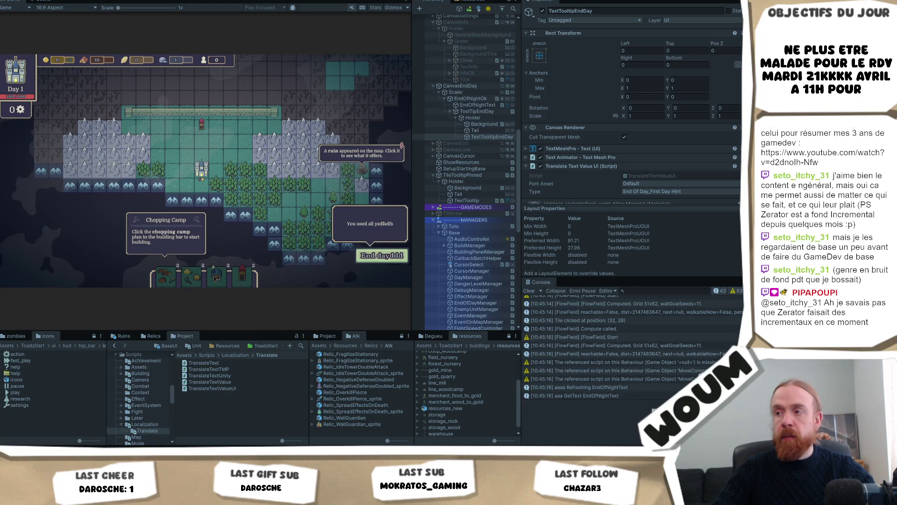
Inspect the aaaa Refreshing and aaa GetText EndOfNightText logs, then open GetText's source
click(615, 387)
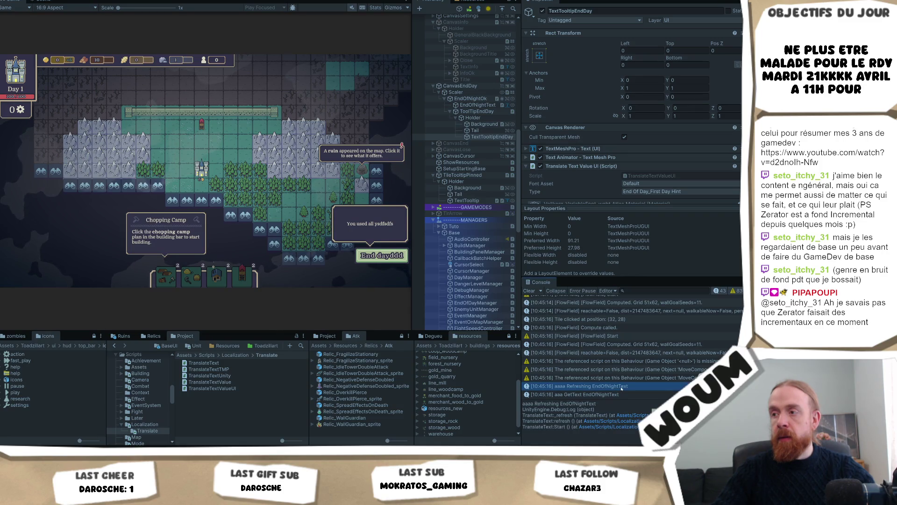
click(622, 395)
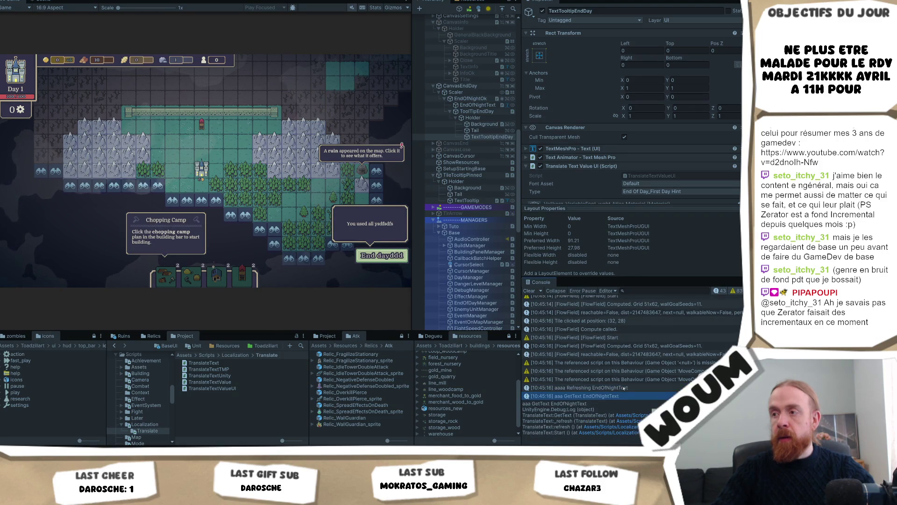
scroll(635, 379, up, 4)
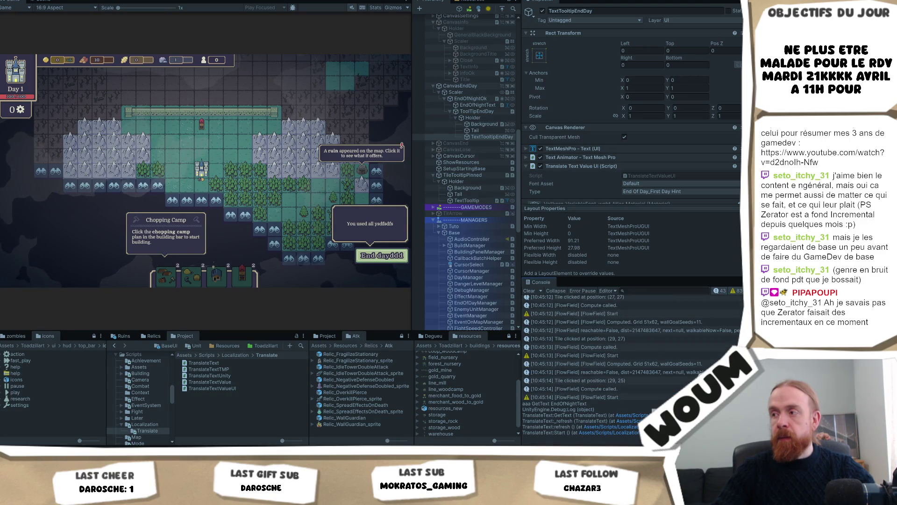
scroll(633, 355, down, 4)
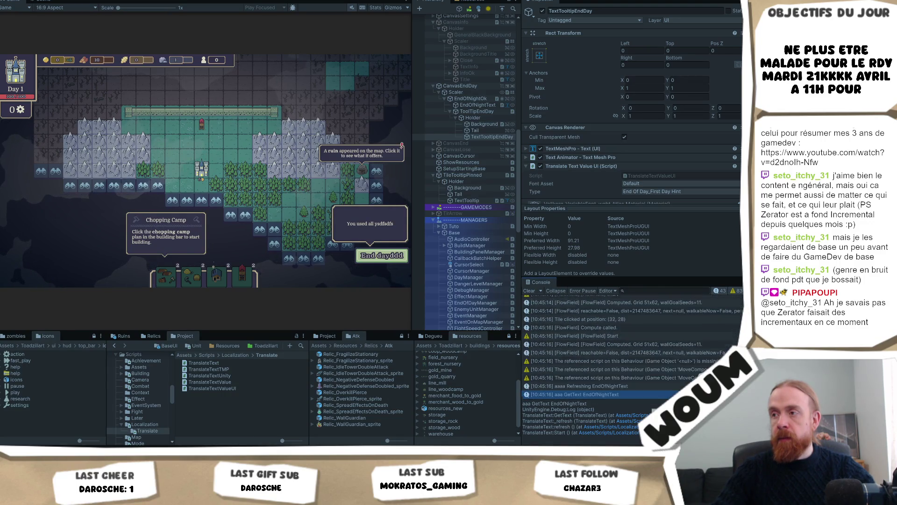
double_click(620, 395)
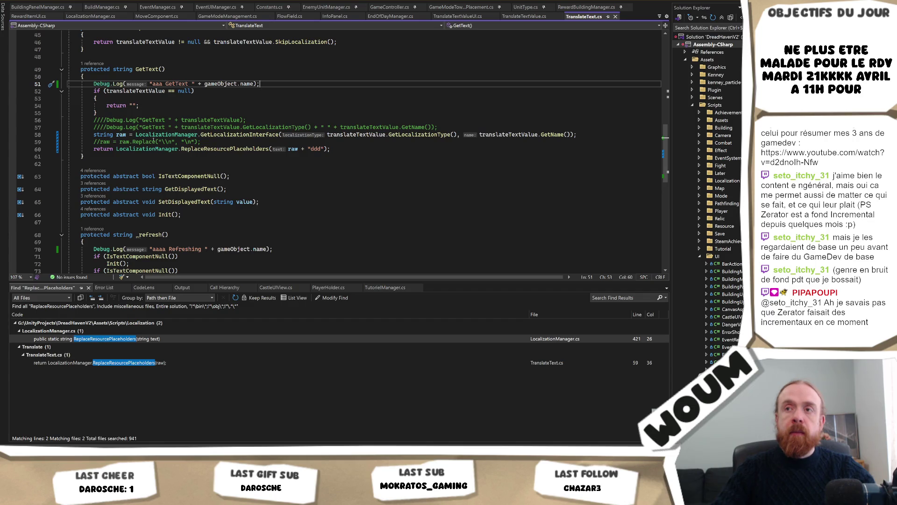
Add an 'aaa translateTextValue is null for' Debug.Log in GetText's null branch, removing the stray parenthesis
scroll(143, 222, up, 2)
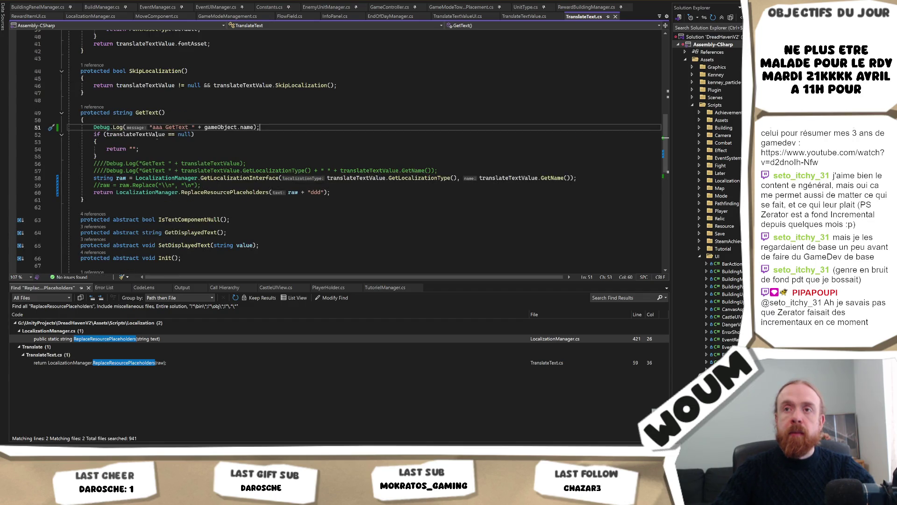
click(164, 135)
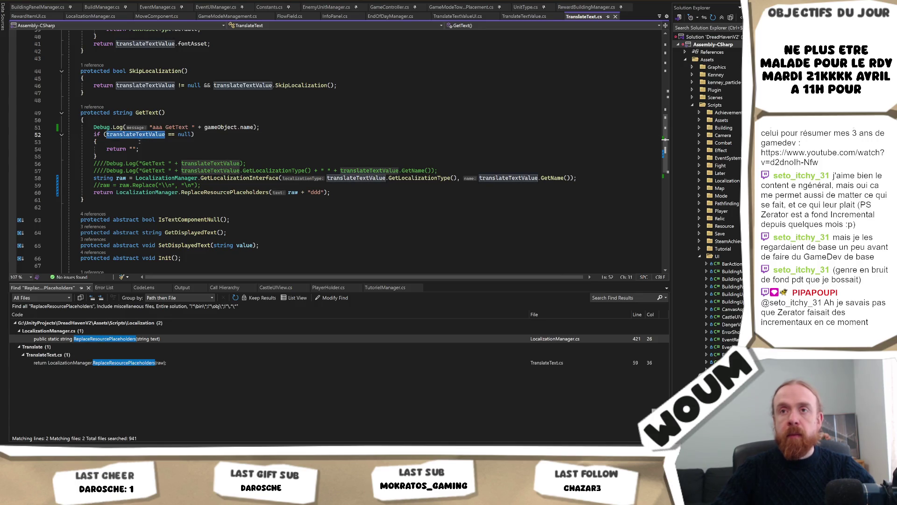
click(141, 138)
key(Return)
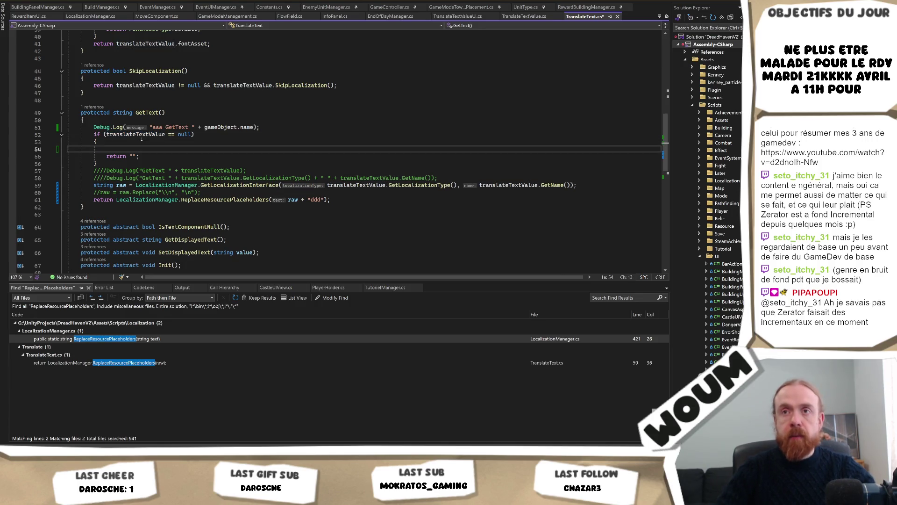
text(De)
key(Tab)
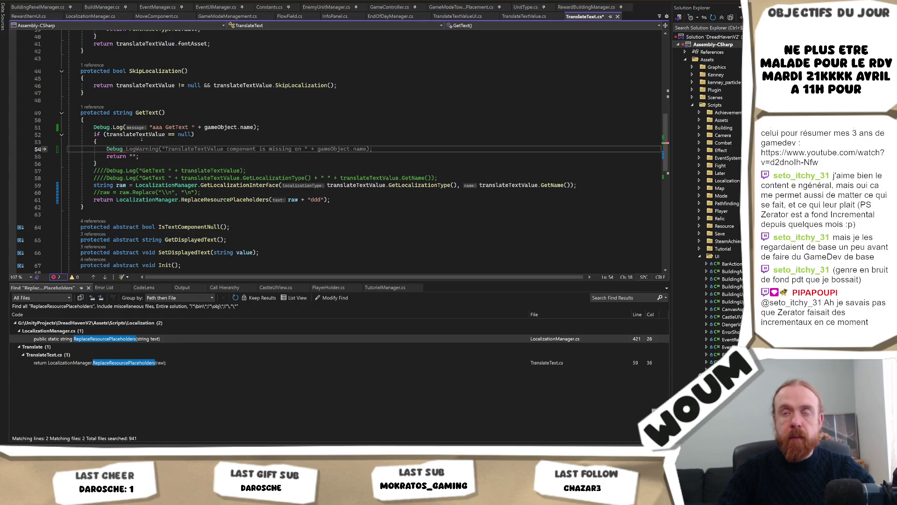
text(.Log)
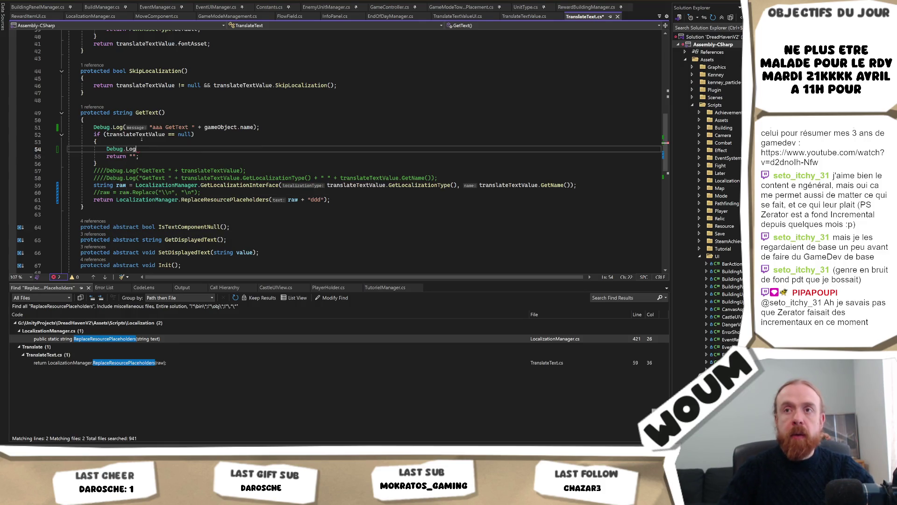
text(()
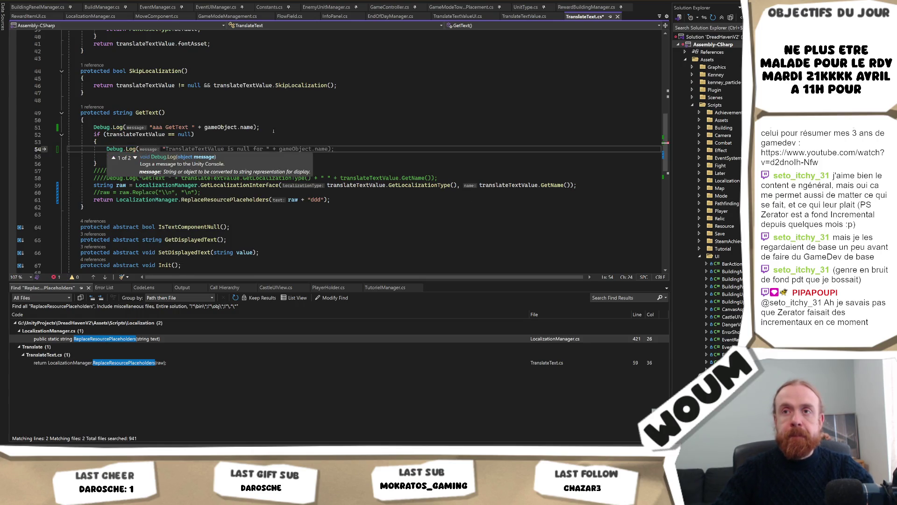
key(Tab)
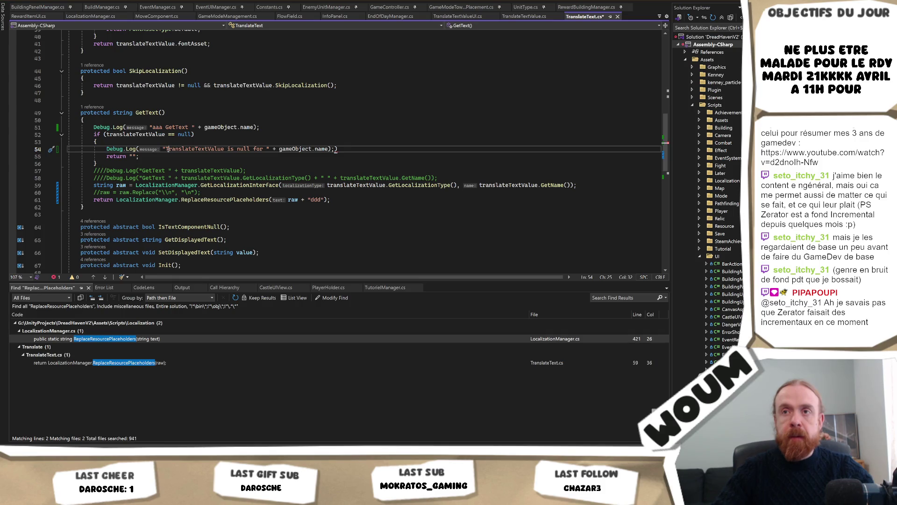
text(aaa)
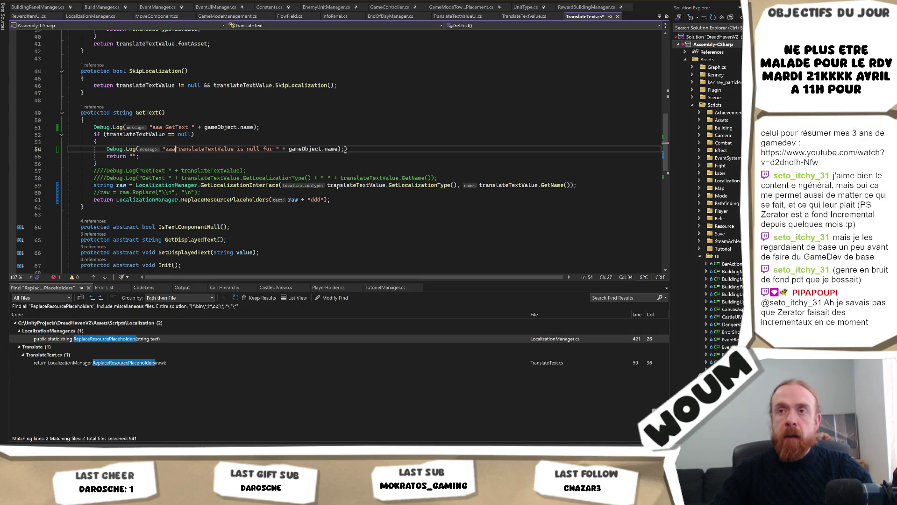
key(End)
key(BackSpace)
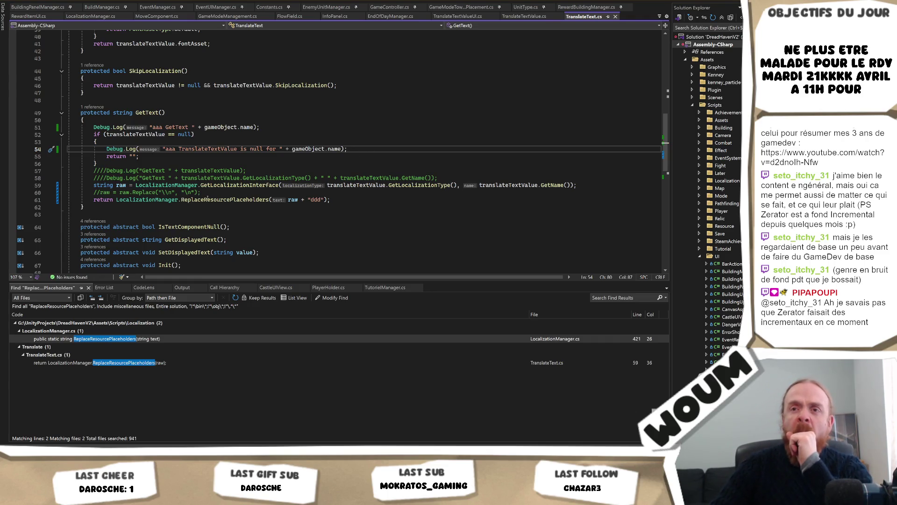
Select TranslateTextValue and scroll through TranslateText.cs to review its other uses
double_click(208, 148)
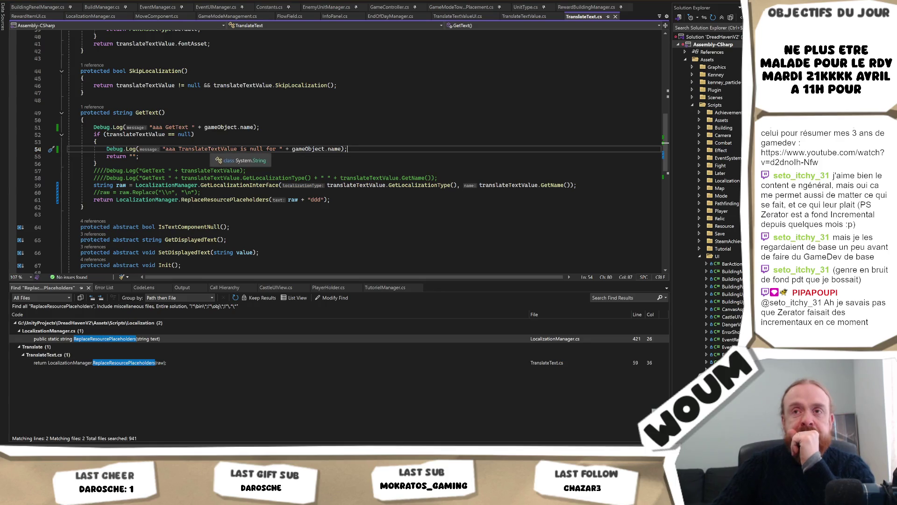
scroll(196, 147, up, 8)
scroll(188, 146, up, 5)
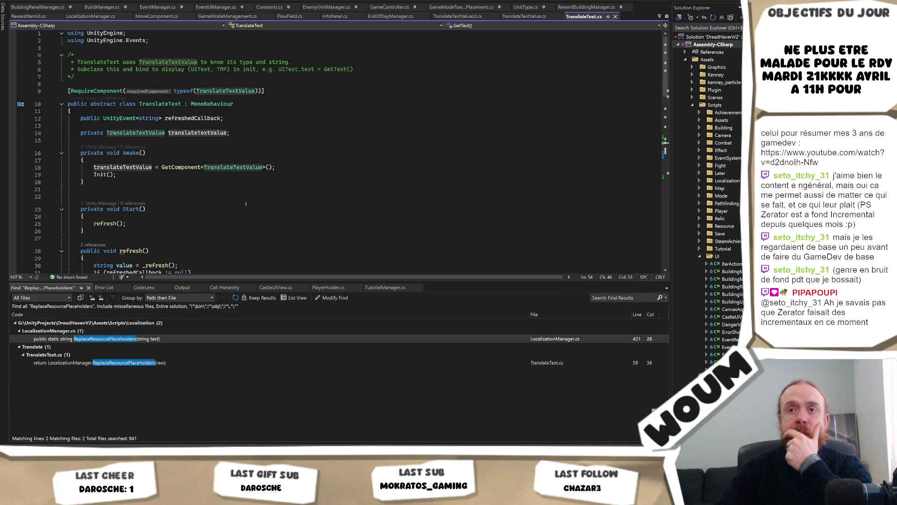
scroll(246, 204, down, 1)
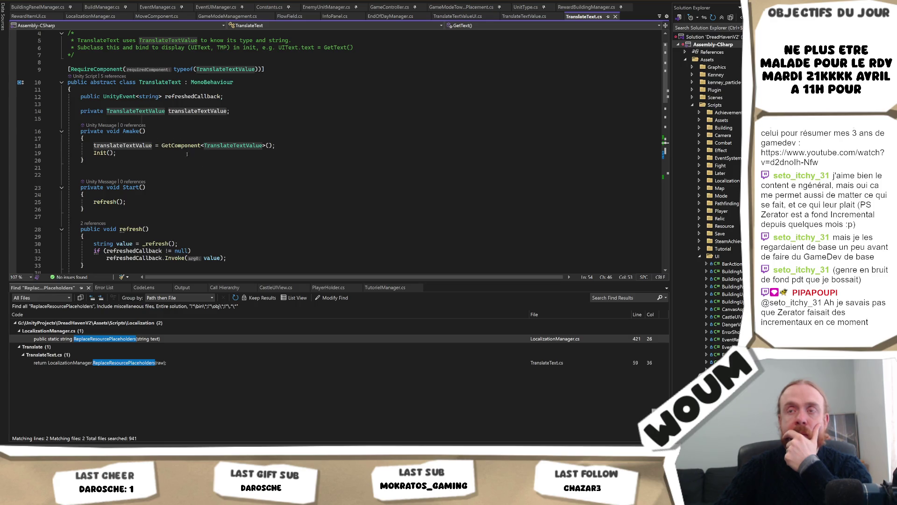
scroll(282, 221, down, 3)
scroll(281, 220, down, 9)
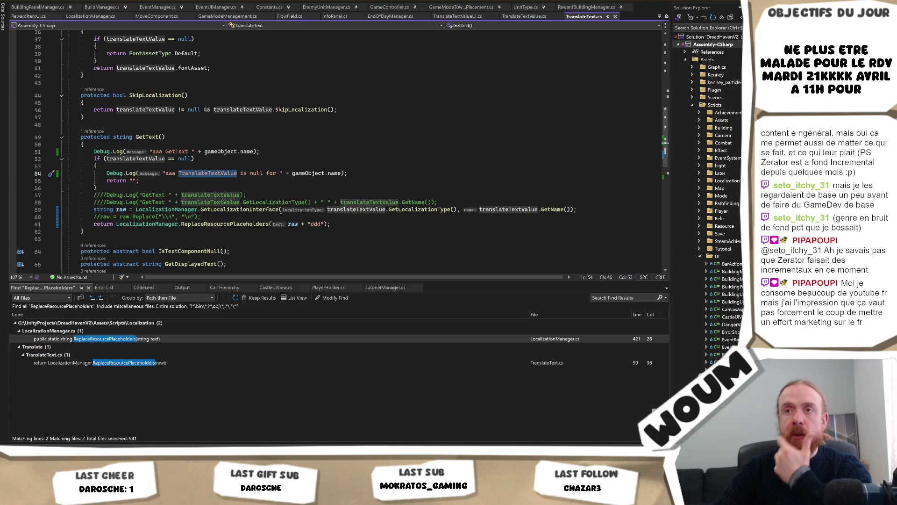
key(alt+Tab)
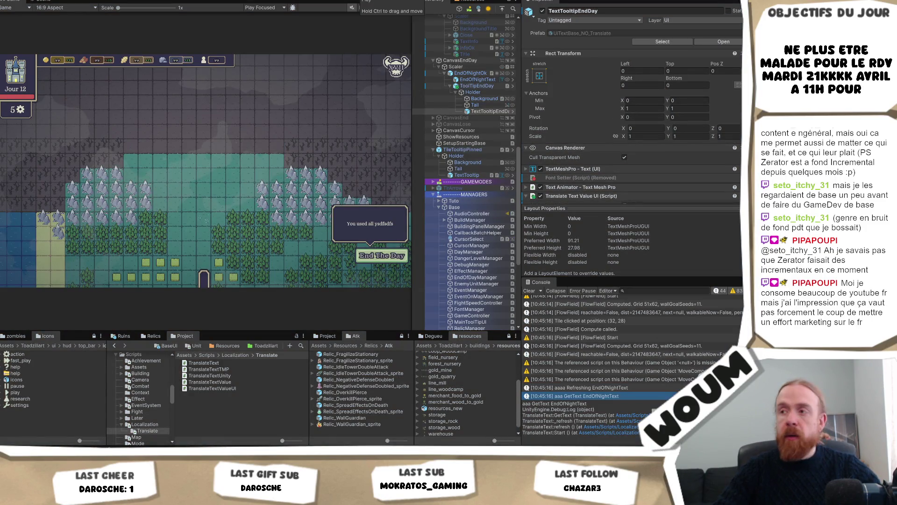
Start play mode, close the Welcome and Limited time dialogs, and place the settlement
click(362, 1)
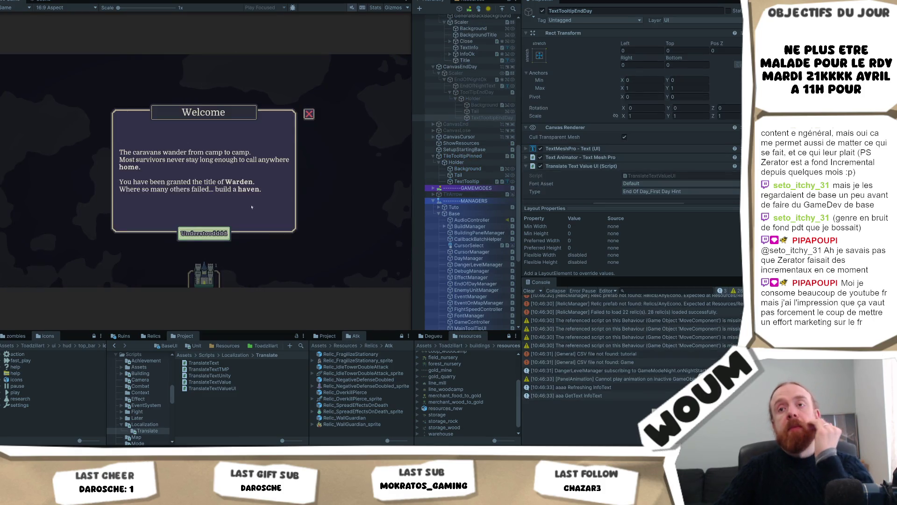
click(205, 234)
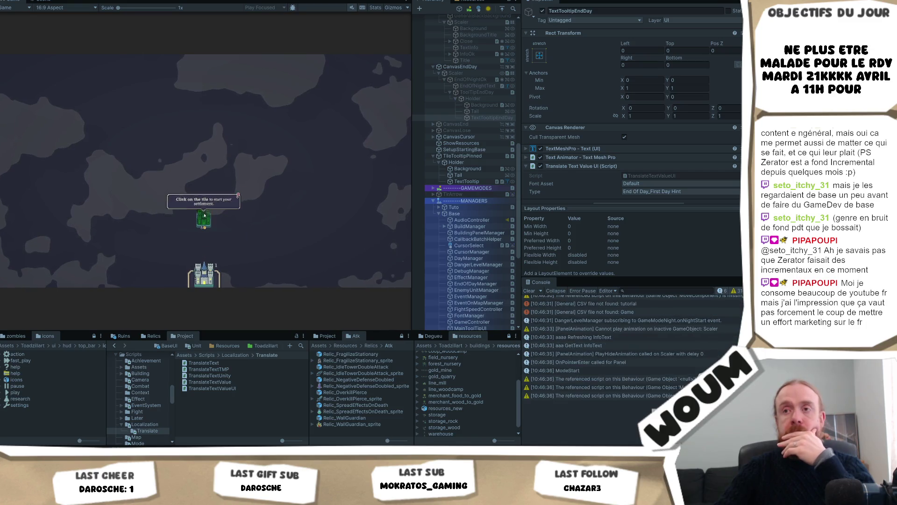
click(205, 225)
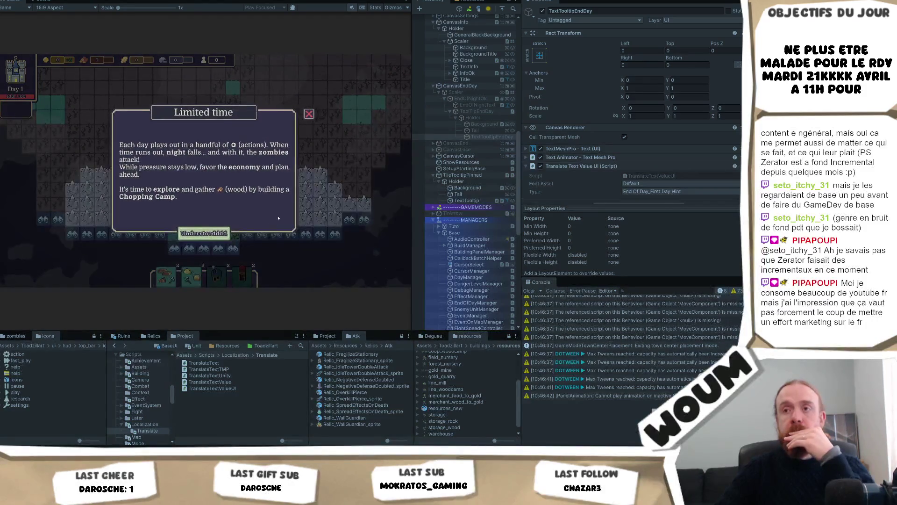
click(193, 236)
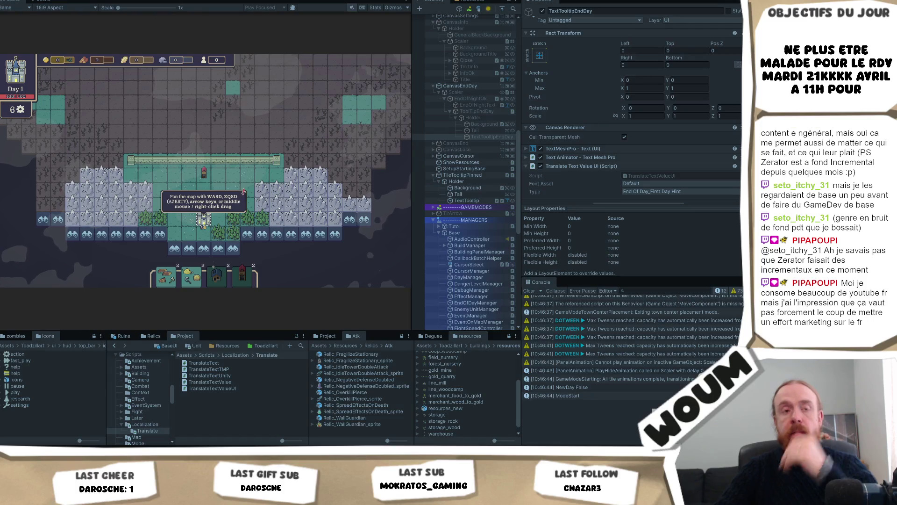
Pan the map and reveal six tiles until the End day button appears
key(d)
key(s)
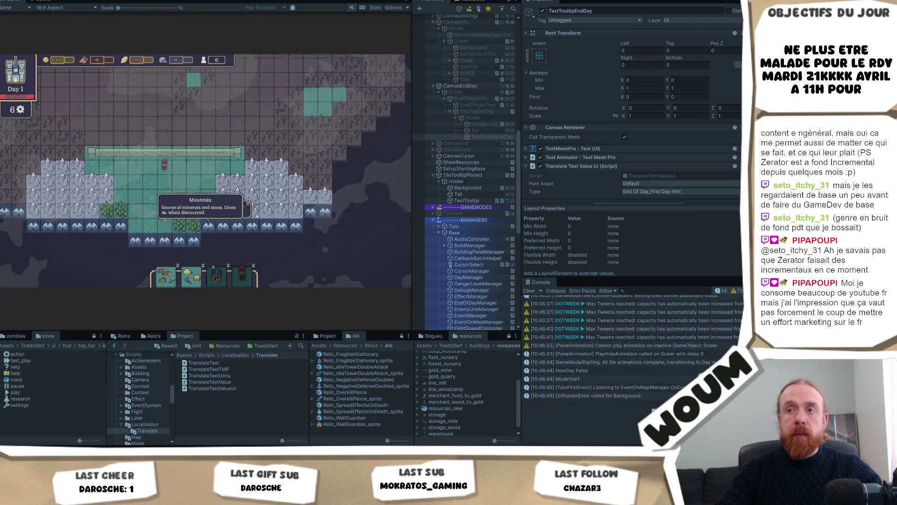
click(206, 213)
click(238, 216)
click(252, 216)
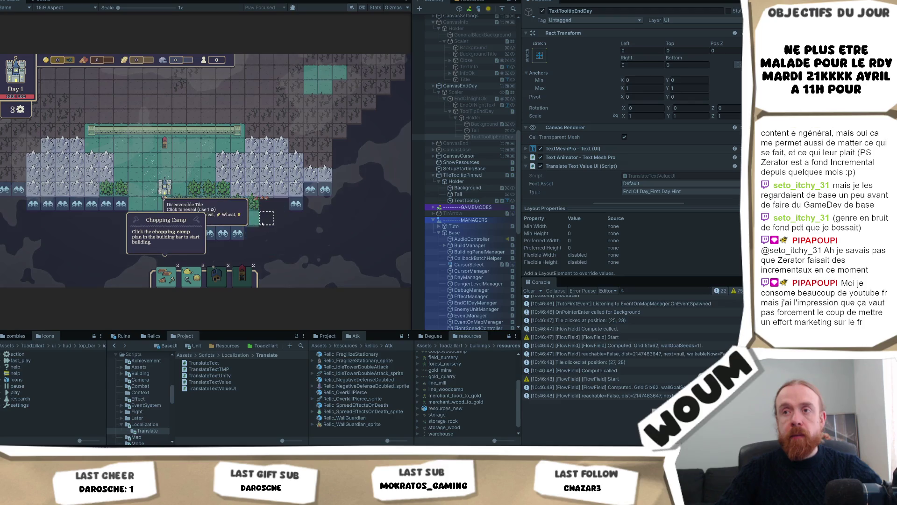
click(281, 216)
click(299, 216)
key(s)
click(339, 189)
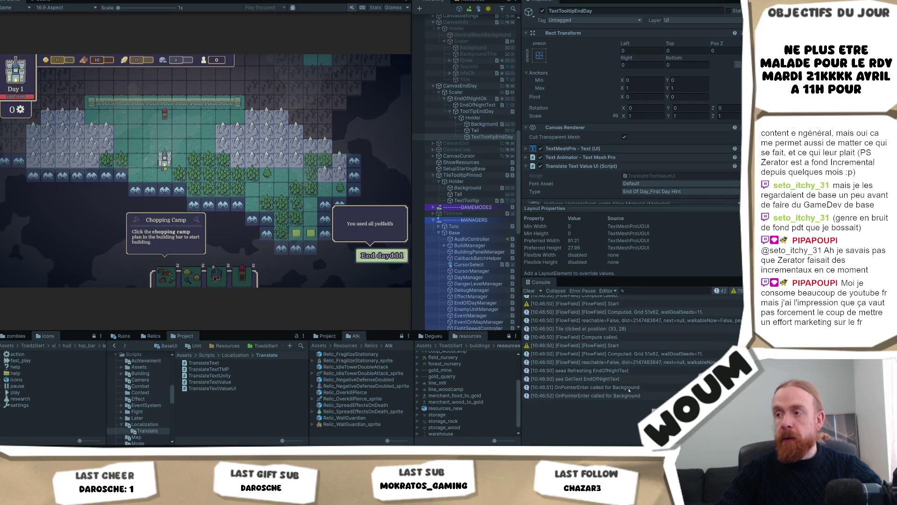
Inspect the EndOfNightText console logs and open the aaa GetText log's source code
click(638, 372)
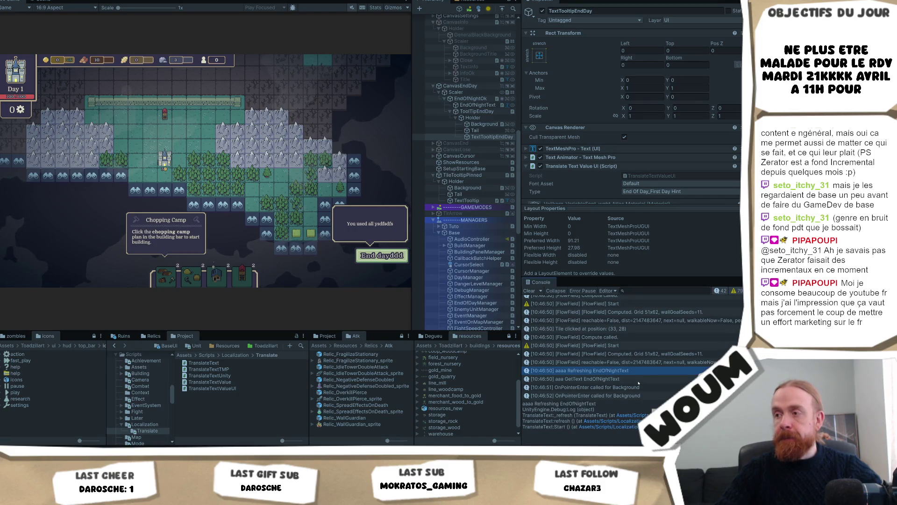
click(638, 382)
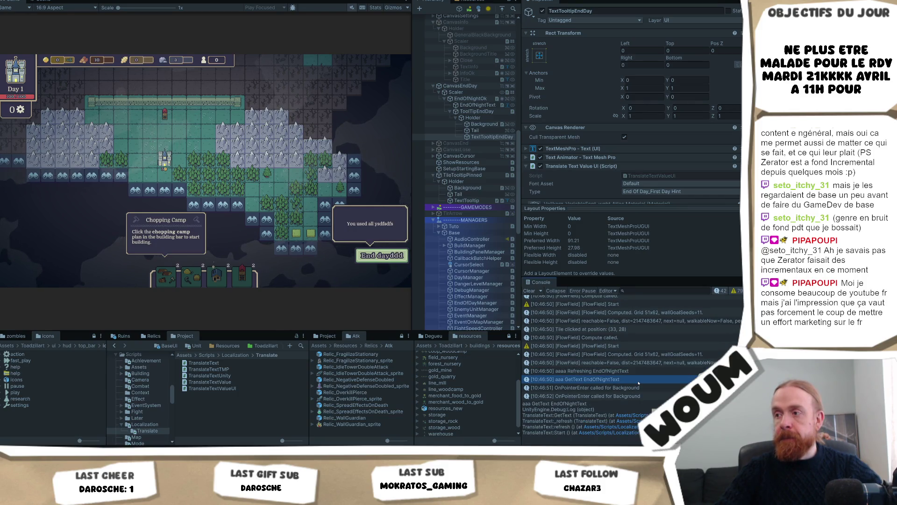
click(476, 138)
scroll(634, 122, down, 3)
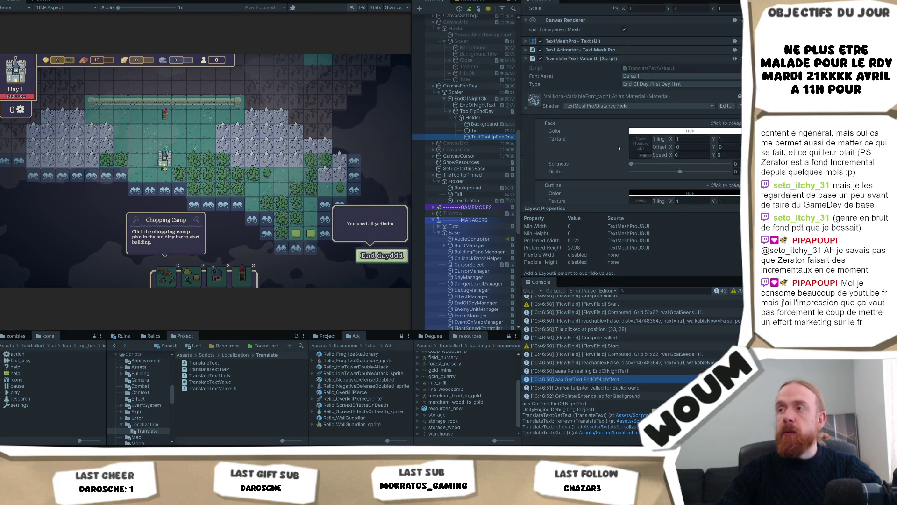
double_click(595, 382)
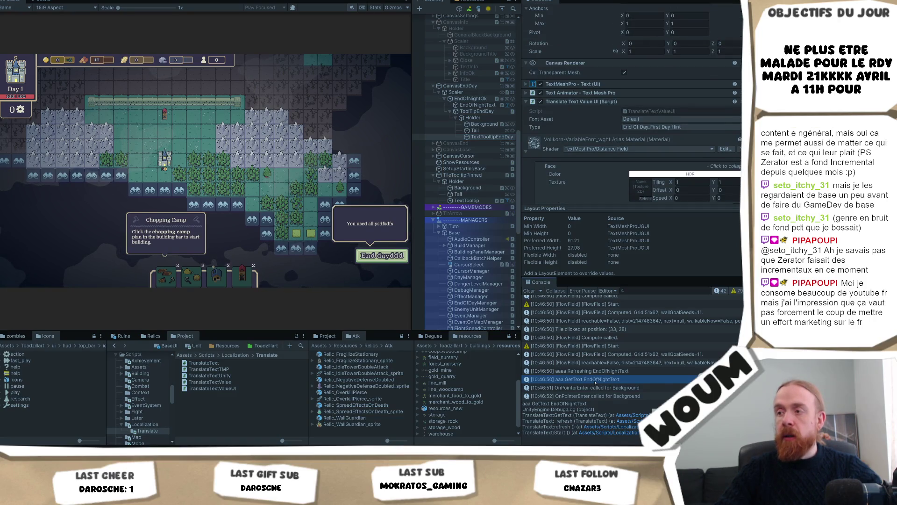
scroll(236, 173, down, 1)
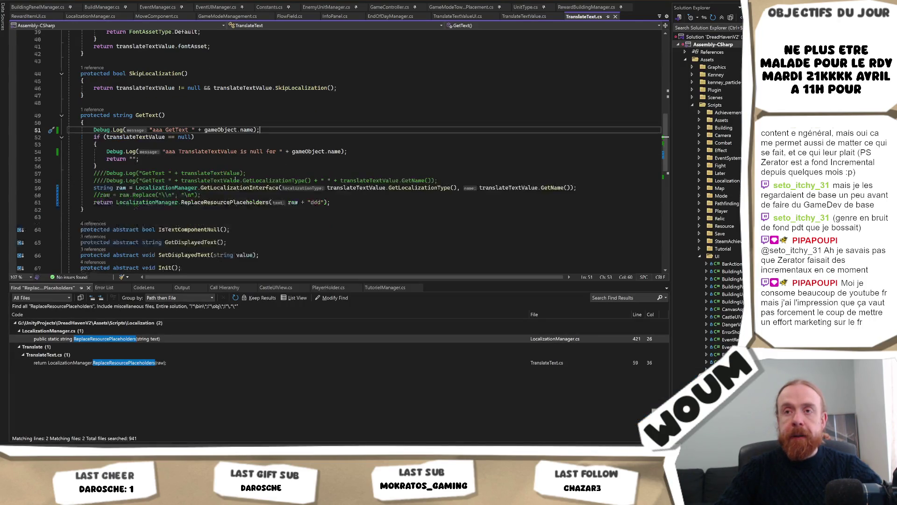
Uncomment the two GetText Debug.Log lines 57 and 58 and save TranslateText.cs
click(271, 195)
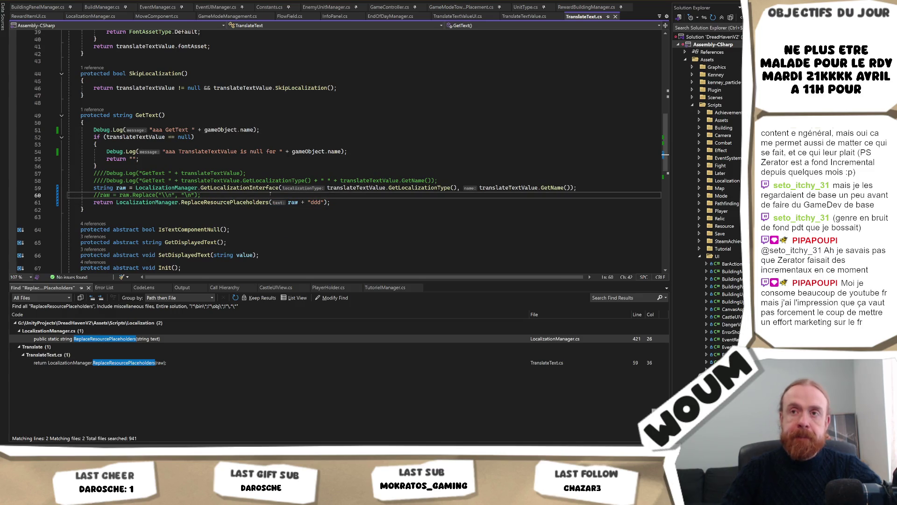
key(Return)
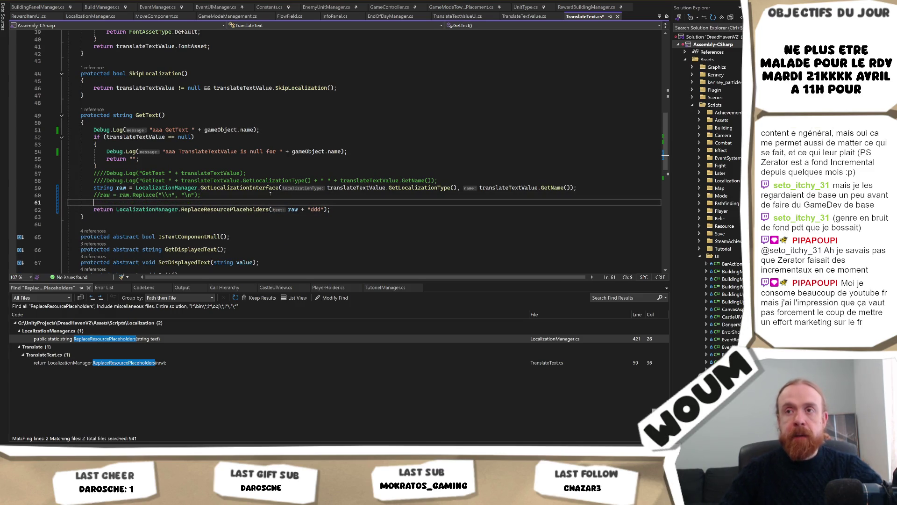
click(97, 173)
key(BackSpace)
key(BackSpace)
key(BackSpace)
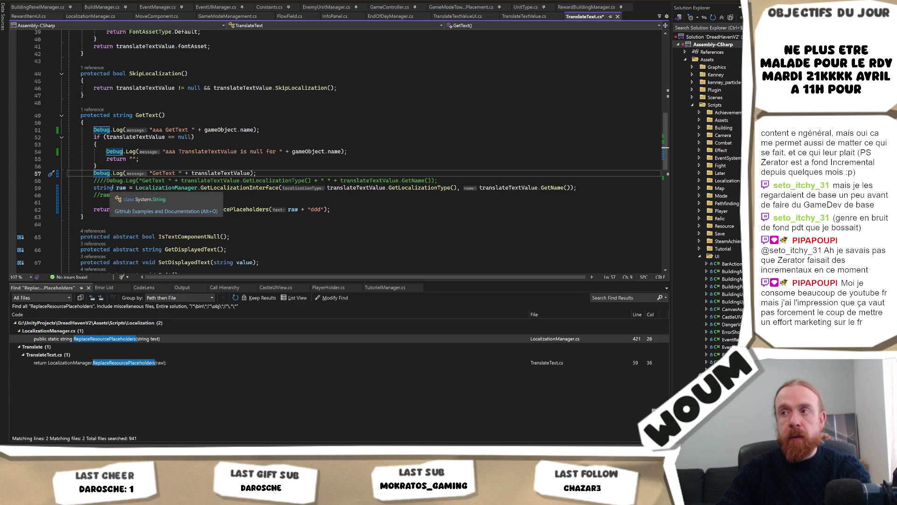
key(Down)
key(Delete)
key(Delete)
key(Delete)
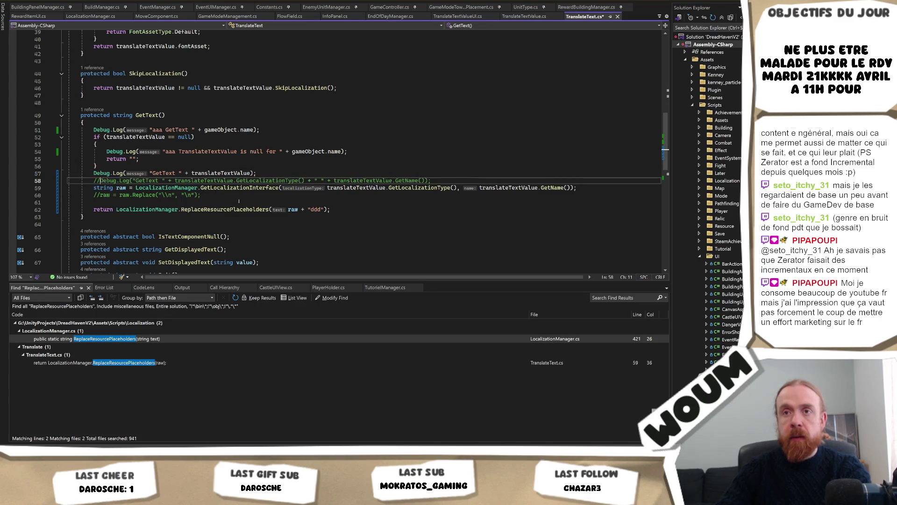
key(ctrl+s)
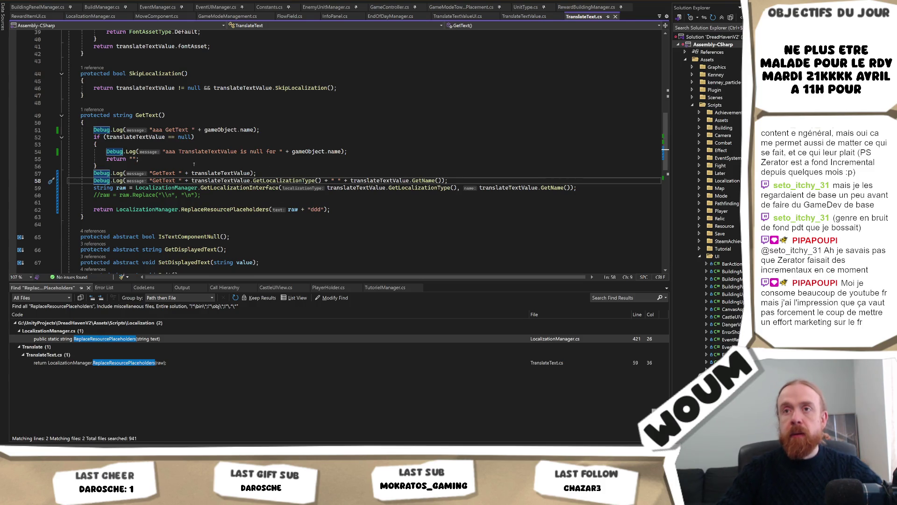
Prefix both re-enabled GetText log messages with 'aaa'
double_click(171, 152)
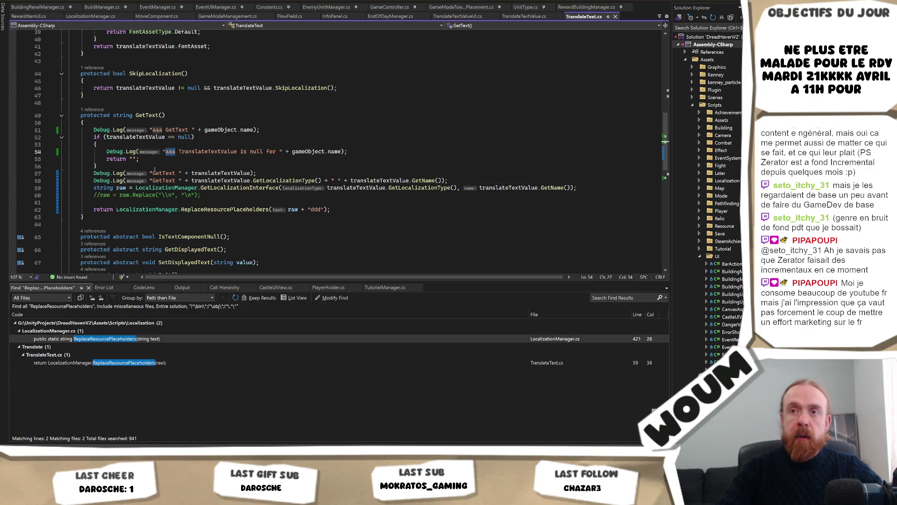
key(ctrl+c)
click(152, 173)
key(ctrl+v)
click(152, 181)
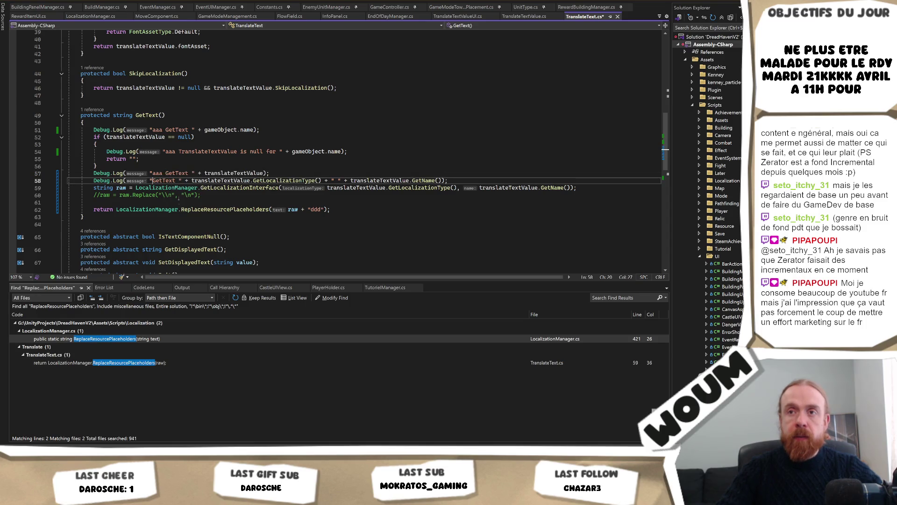
key(ctrl+v)
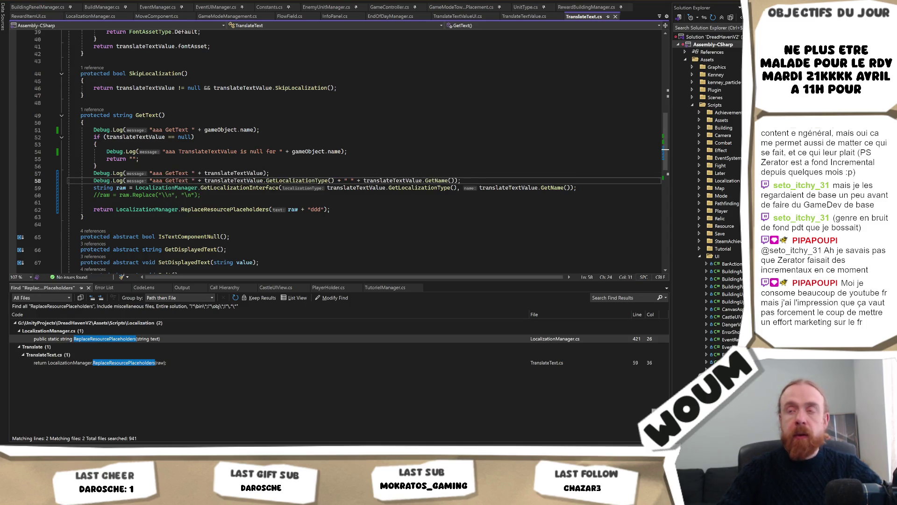
key(alt+Tab)
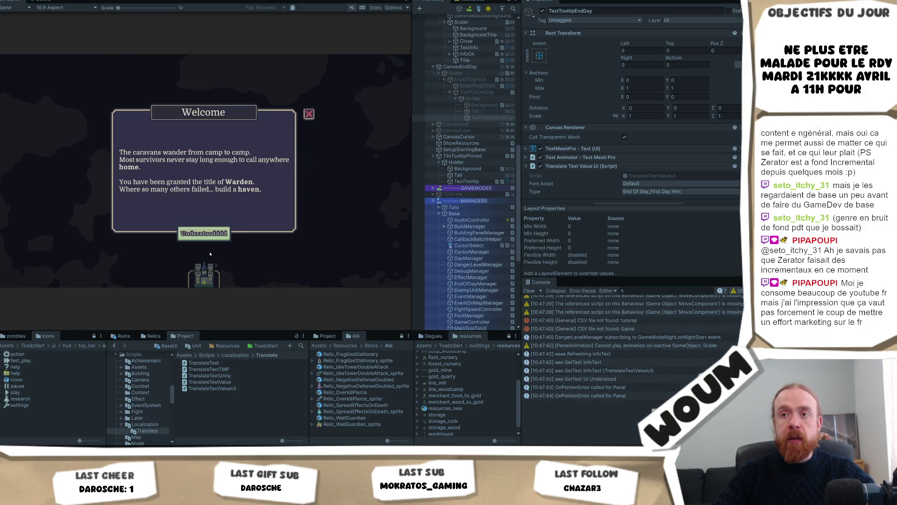
Dismiss the Welcome dialog, place the settlement on the centre tile and close the limited-time dialog
click(203, 233)
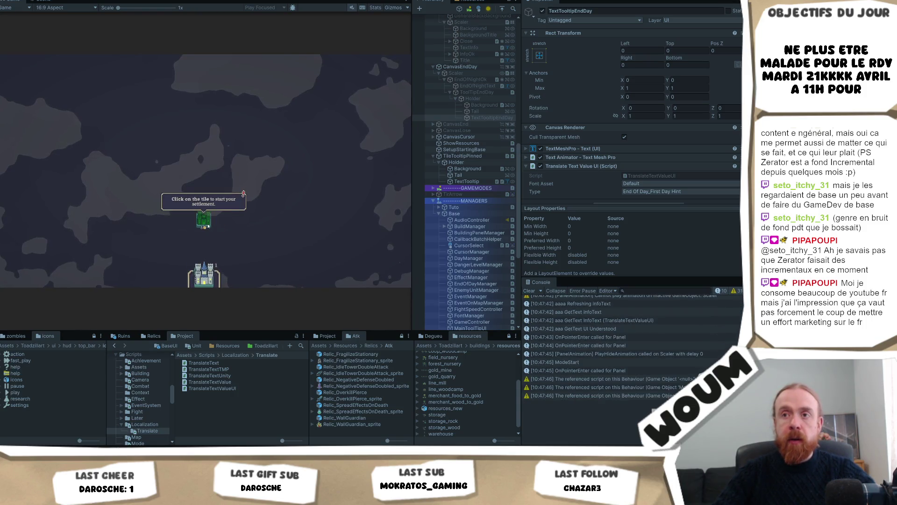
click(204, 219)
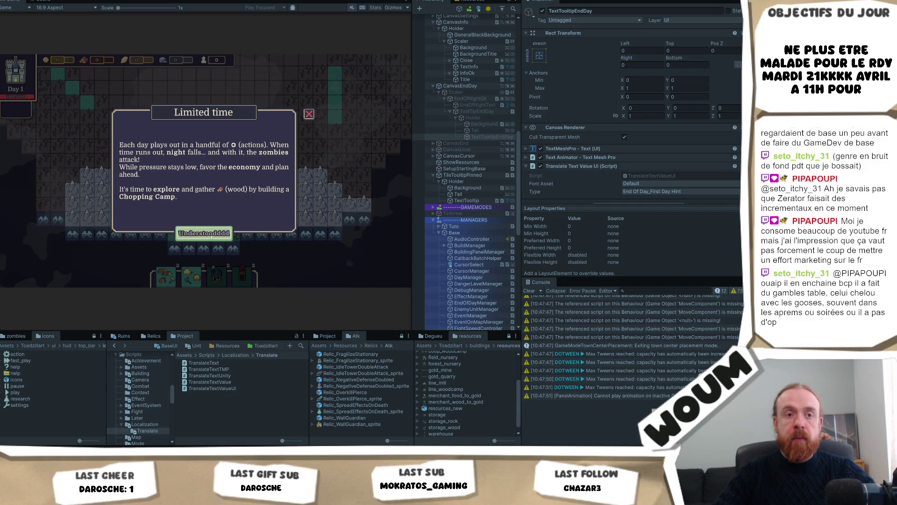
click(219, 234)
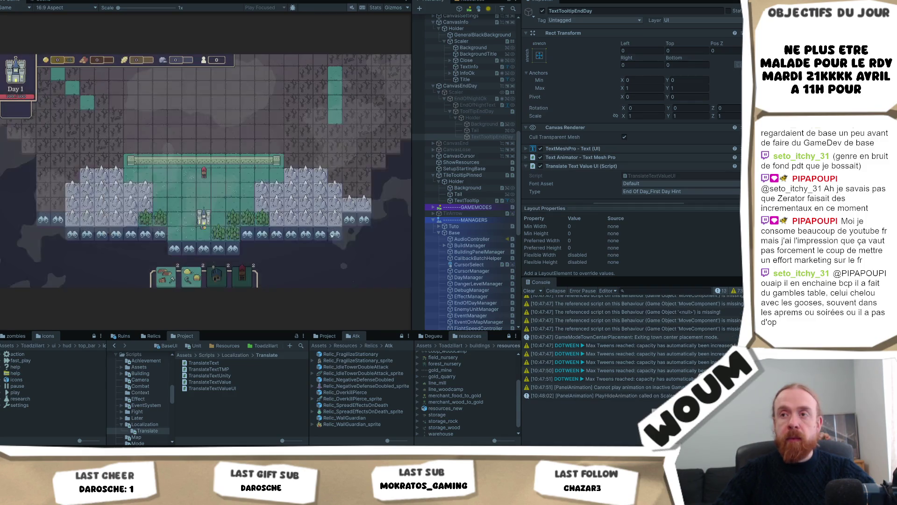
Reveal forest tiles until actions reach 0, then select the EndOfDay_Button GetText console entry
key(d)
key(s)
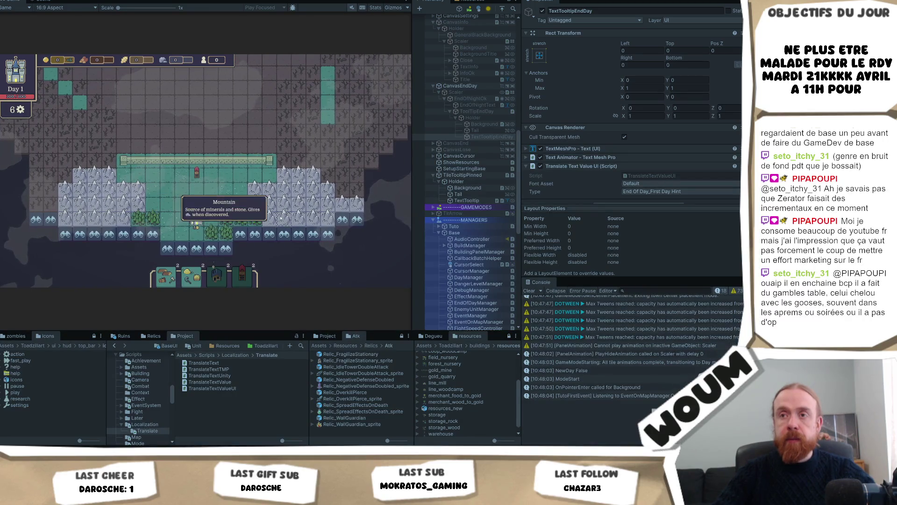
click(295, 226)
click(323, 226)
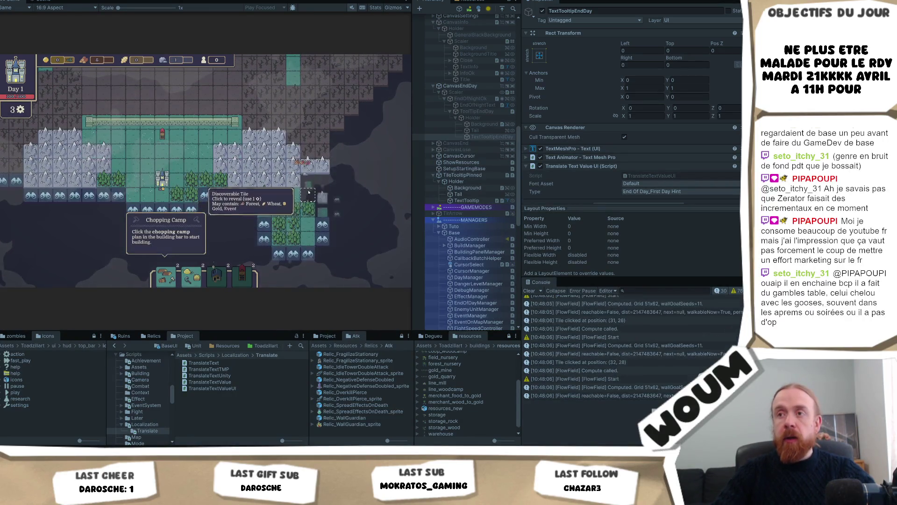
click(322, 197)
key(s)
click(307, 217)
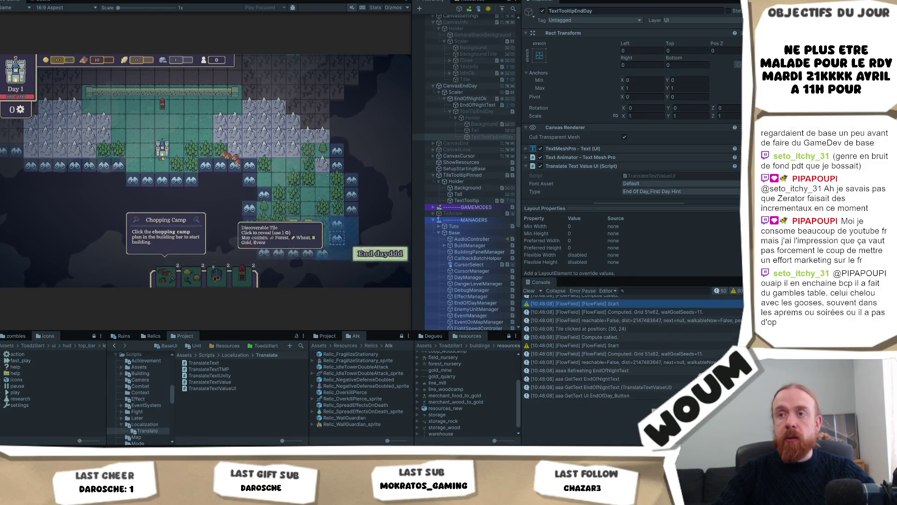
key(d)
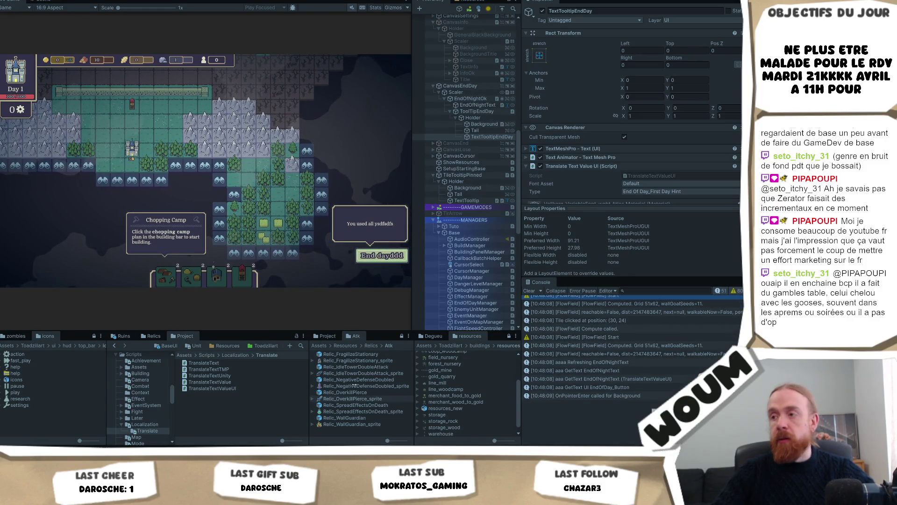
click(628, 387)
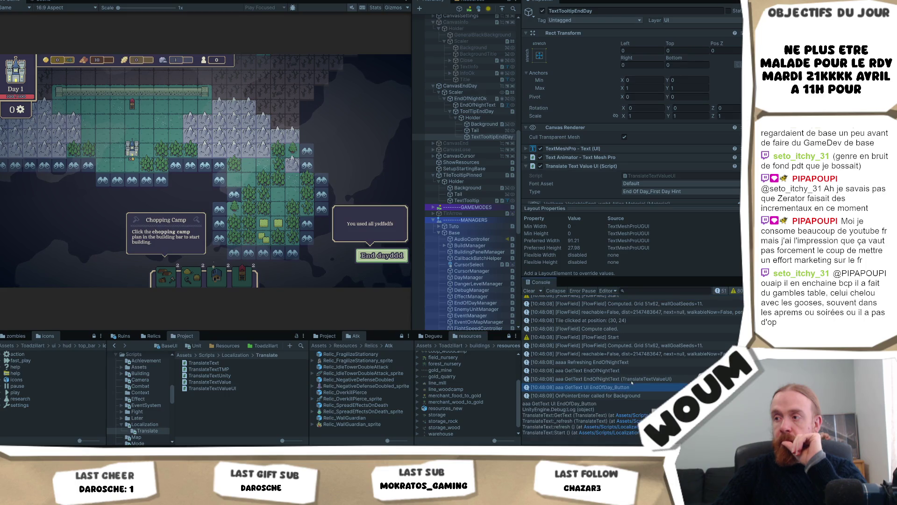
Open GetText() in TranslateText.cs from the EndOfNightText GetText console entry in Visual Studio
click(632, 381)
double_click(630, 381)
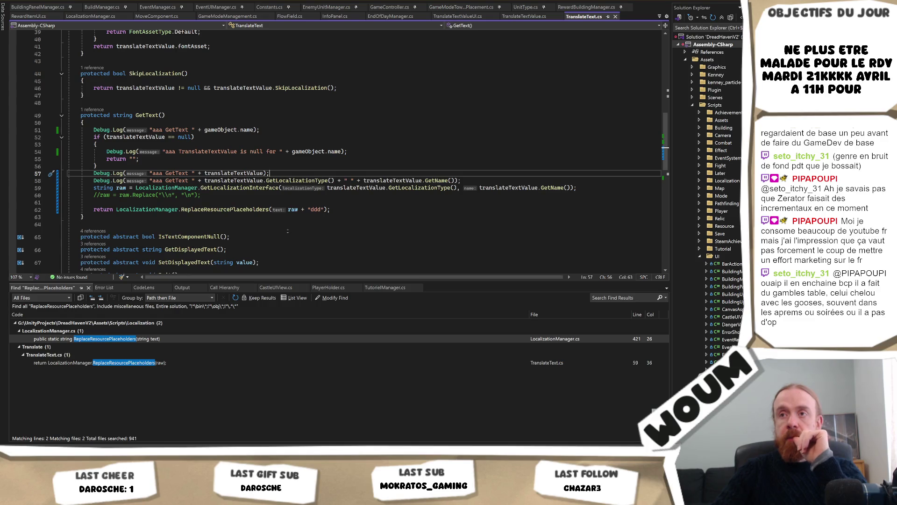
key(alt+Tab)
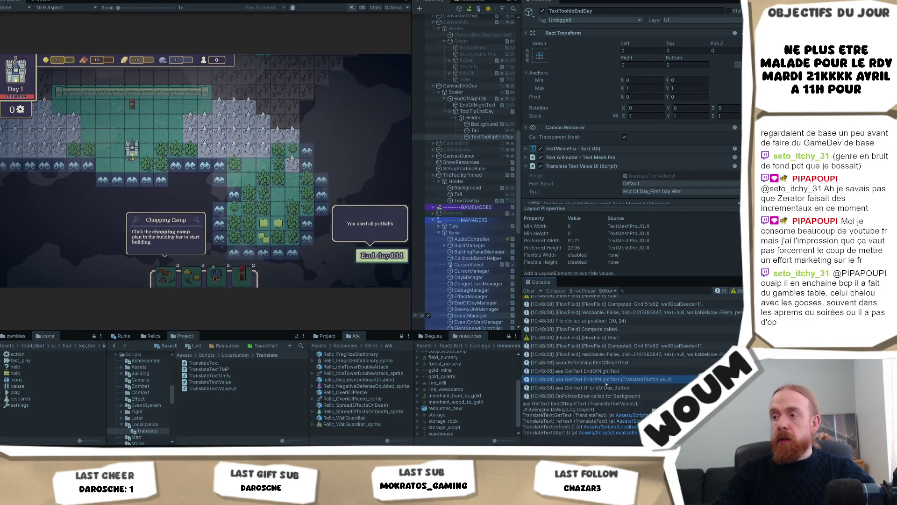
click(606, 388)
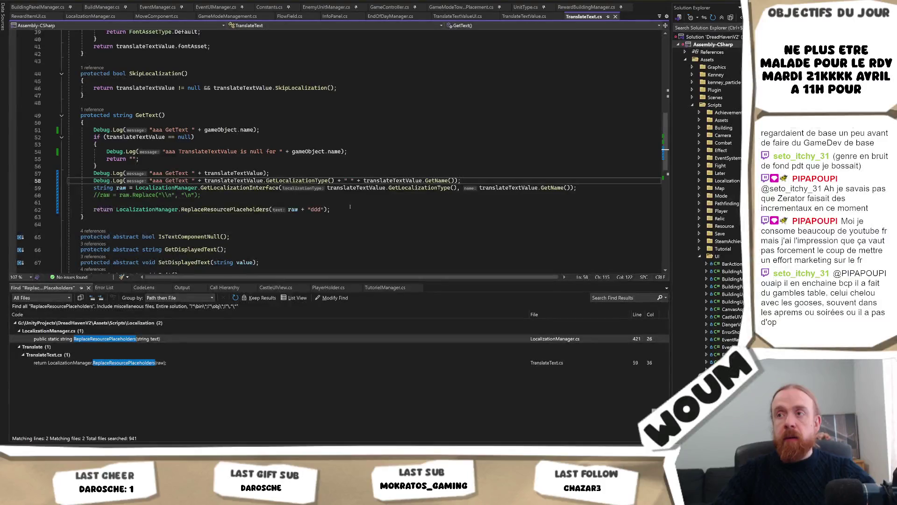
key(alt+Tab)
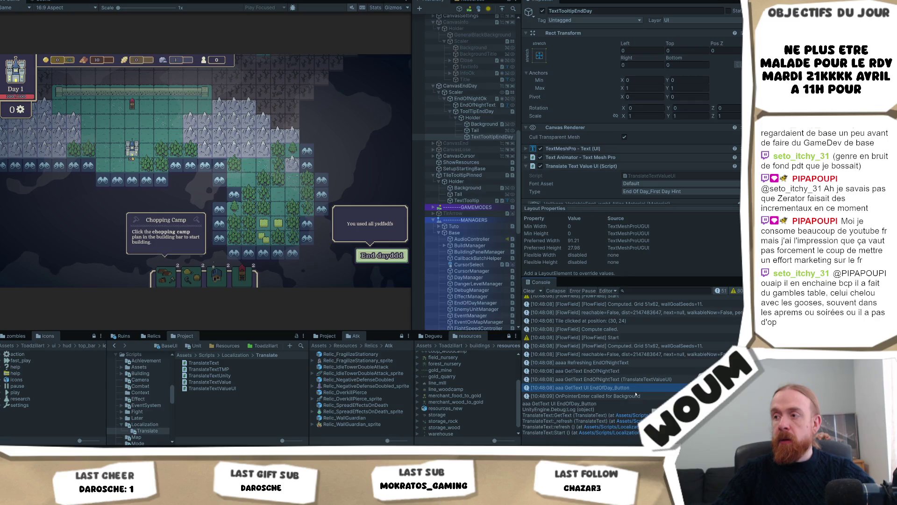
click(643, 379)
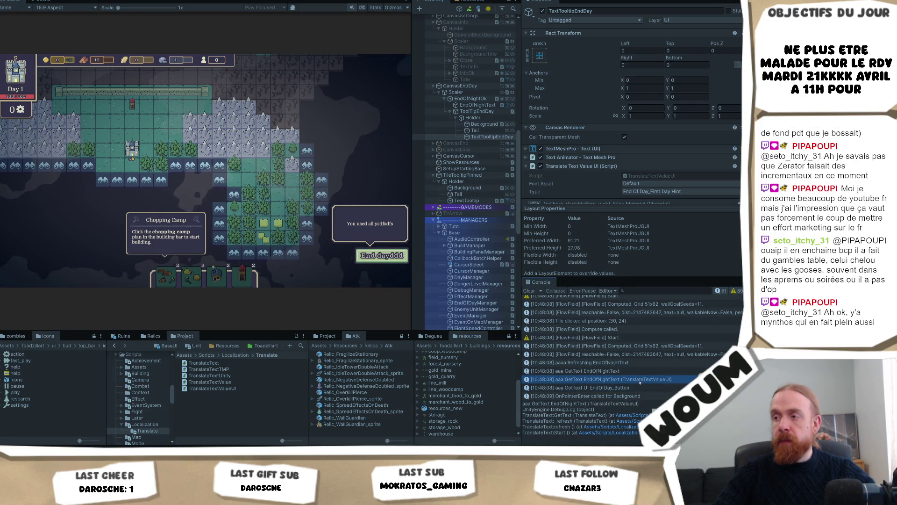
double_click(640, 383)
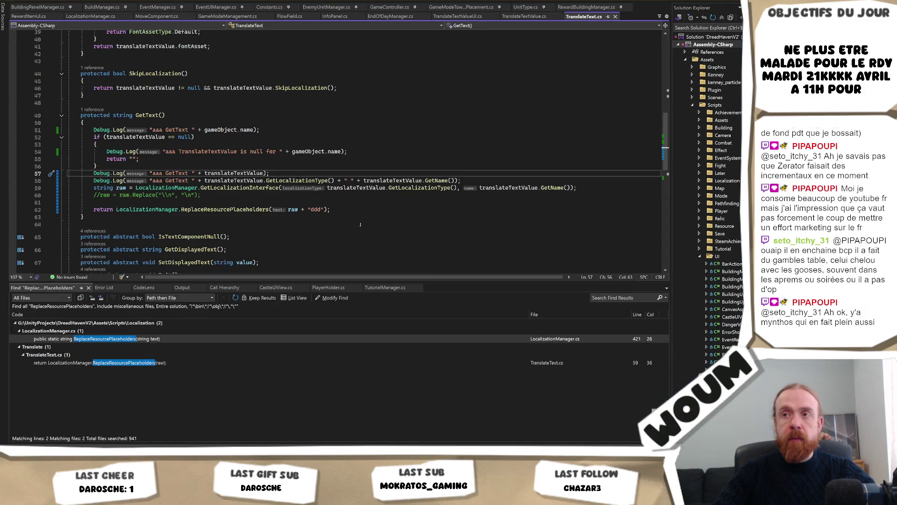
scroll(362, 208, up, 1)
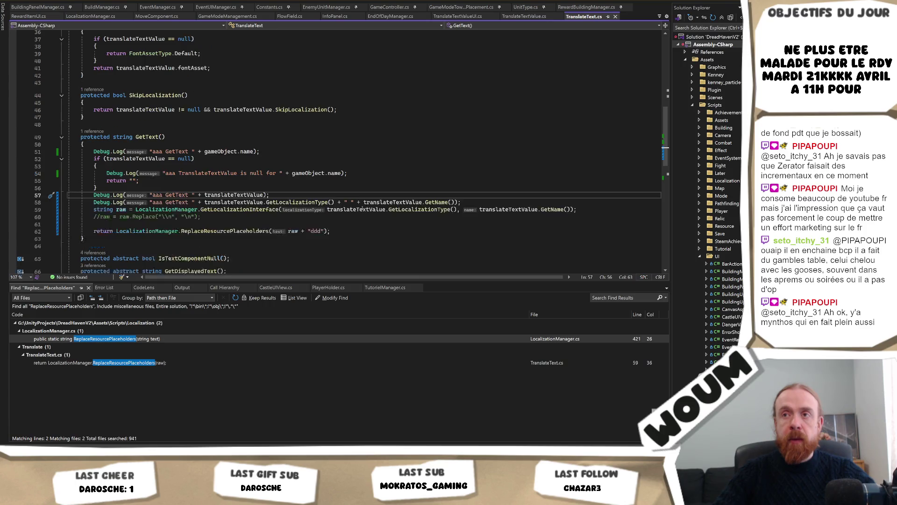
Open the EndOfNightText log's source line and select GetLocalizationType on line 58
mouse_move(363, 209)
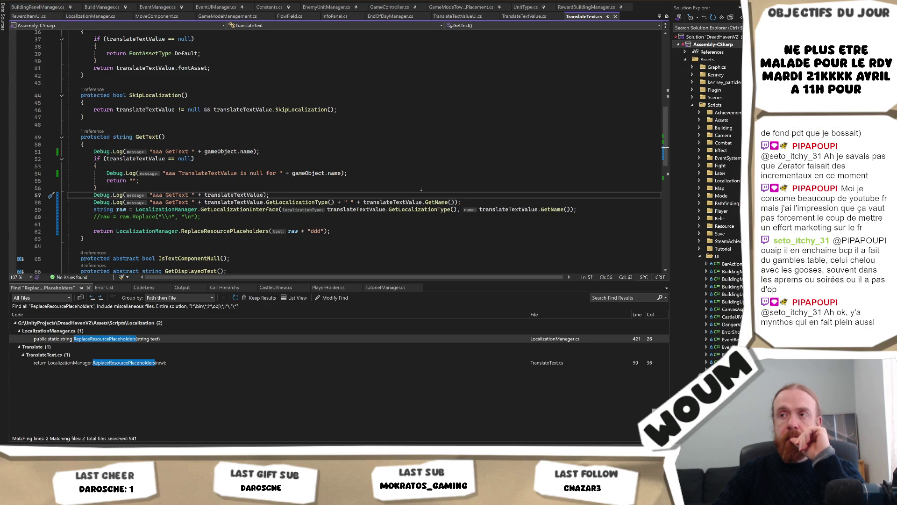
key(alt+Tab)
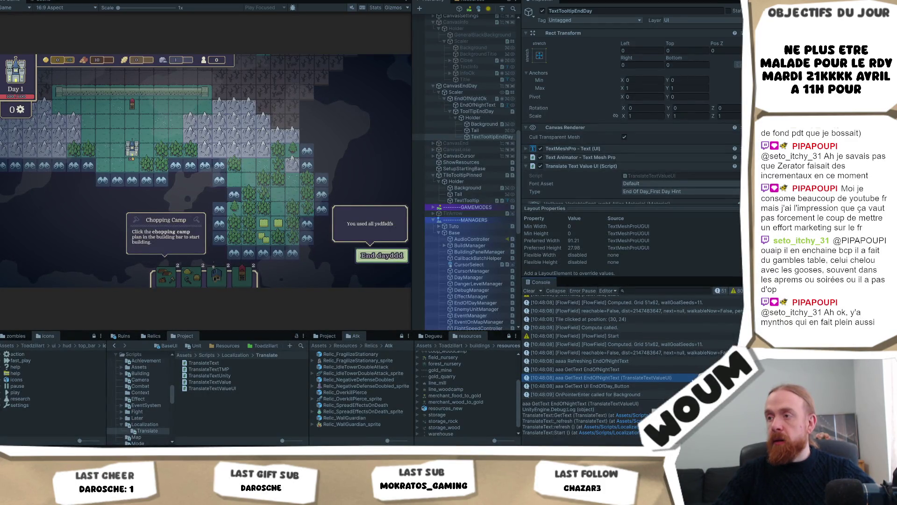
double_click(644, 379)
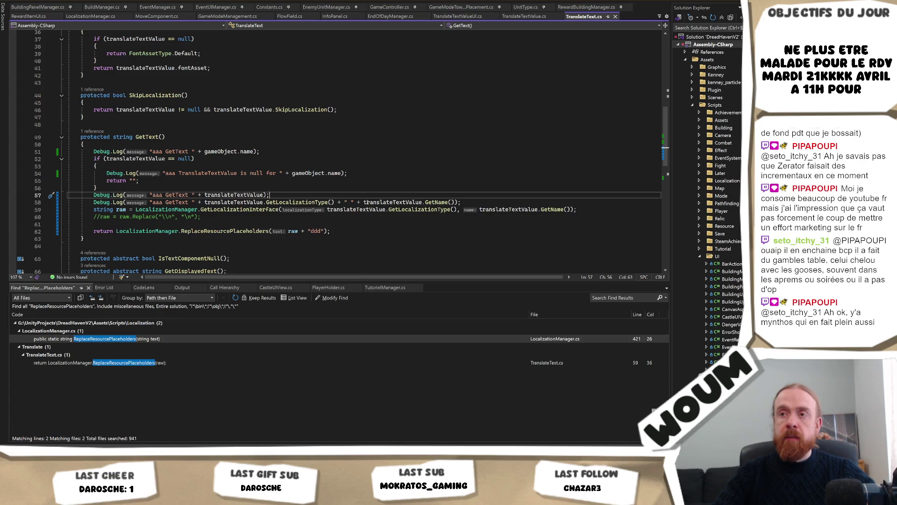
double_click(297, 203)
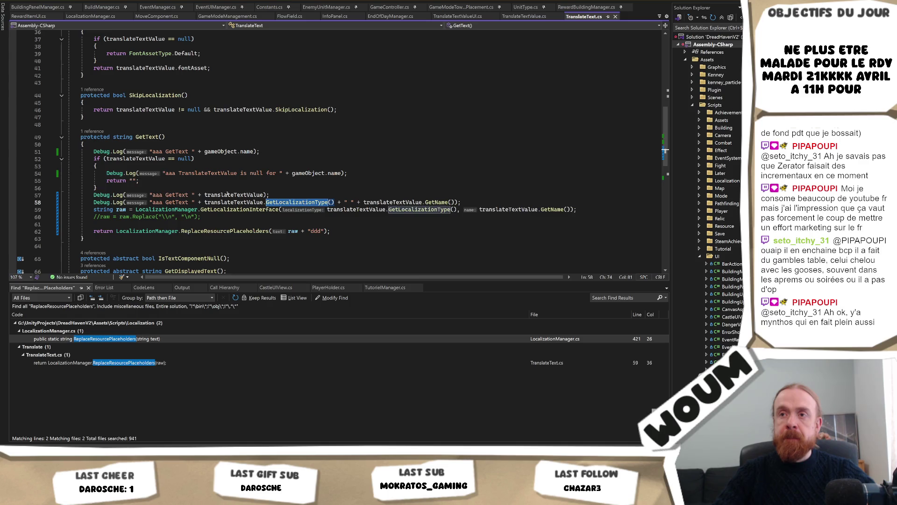
Open the EndOfDay_Button GetText log's source line in TranslateText.cs
key(alt+Tab)
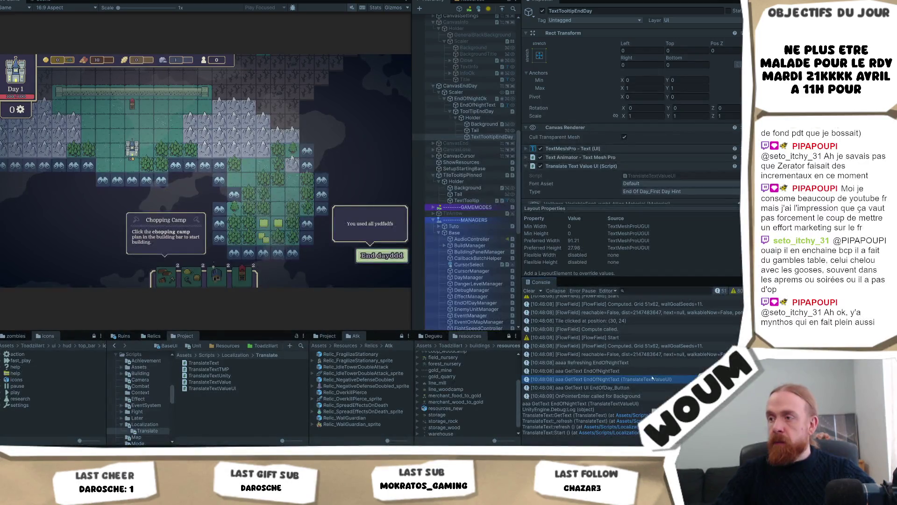
click(624, 388)
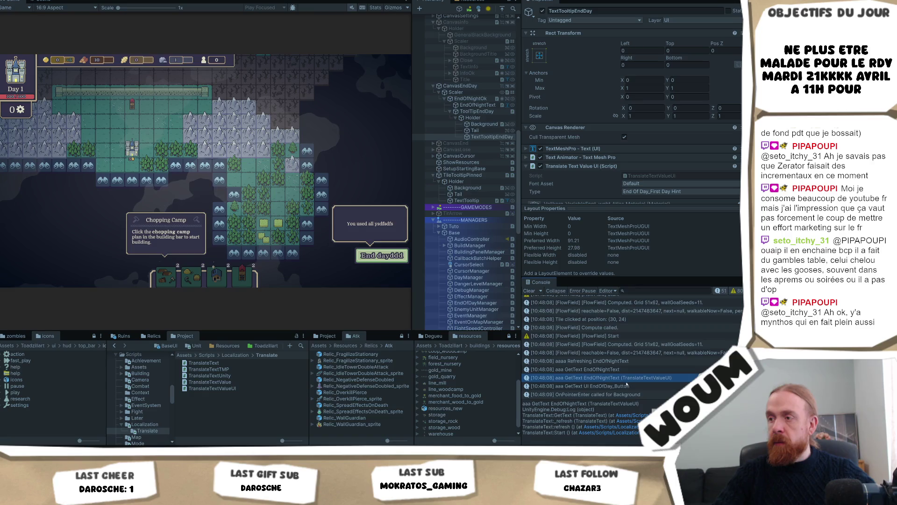
double_click(624, 388)
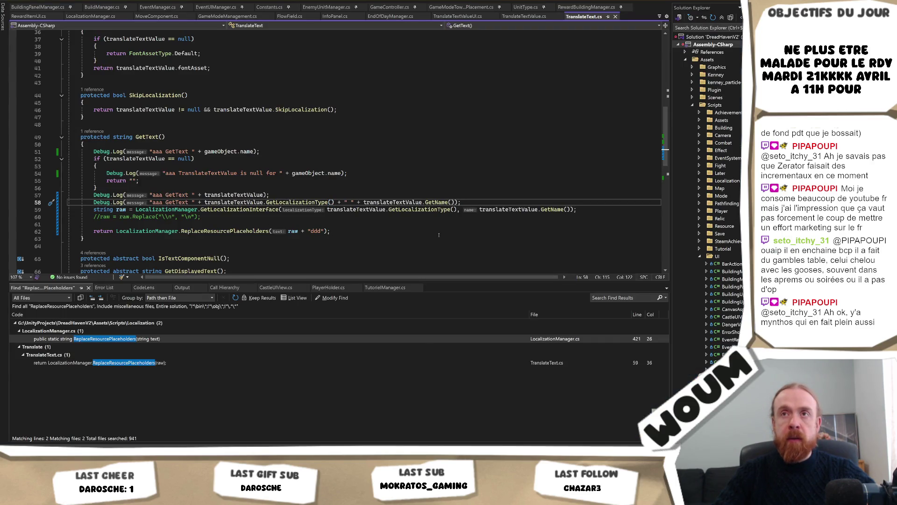
key(alt+Tab)
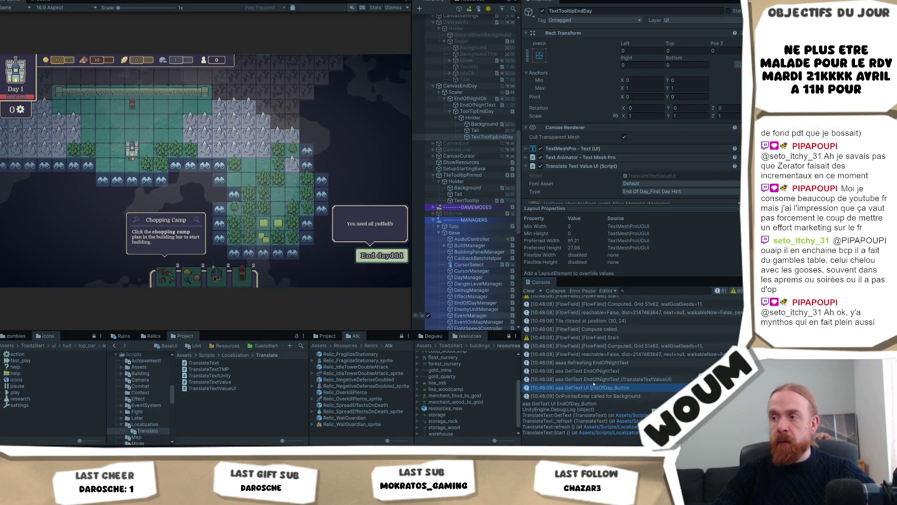
Compare the EndOfNightText and EndOfDay_Button GetText entries in Unity's console
click(622, 379)
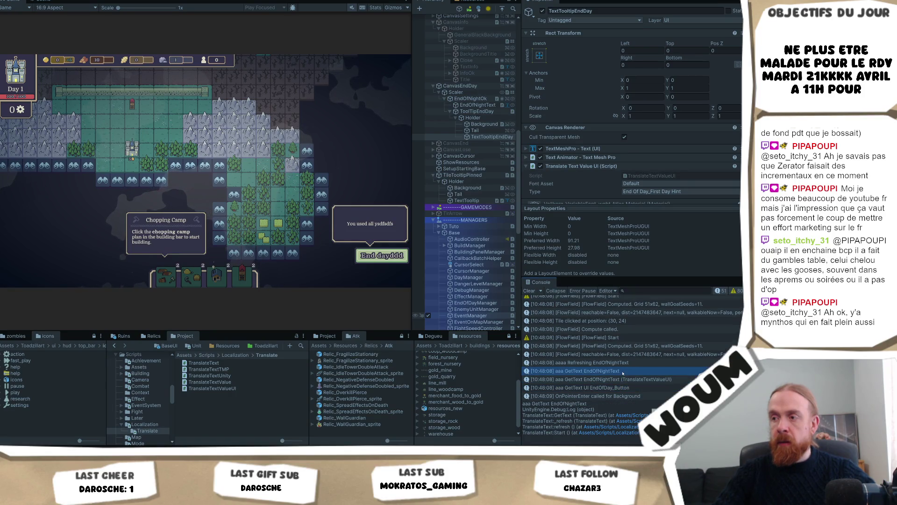
click(622, 388)
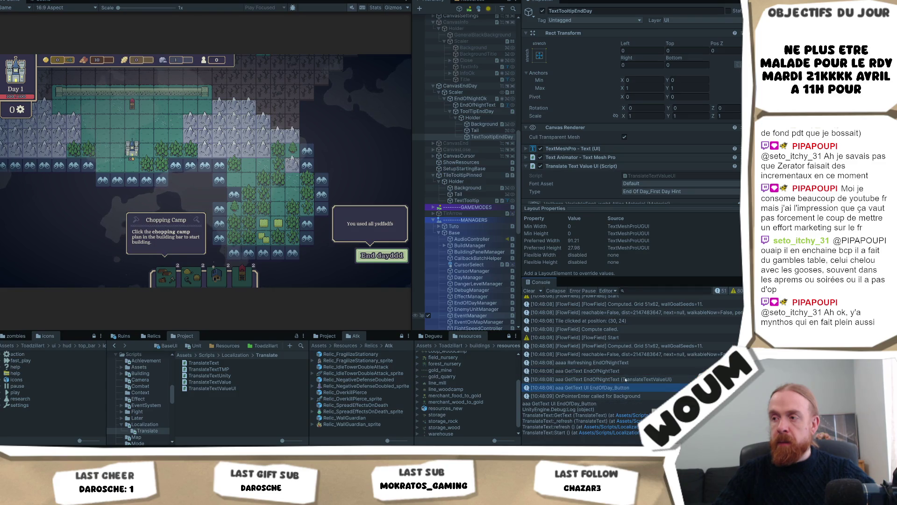
click(626, 379)
click(627, 373)
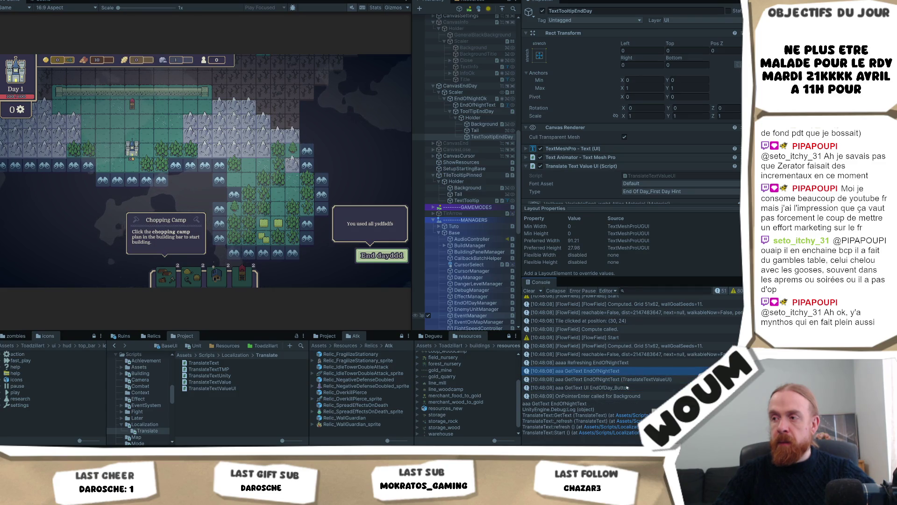
click(628, 387)
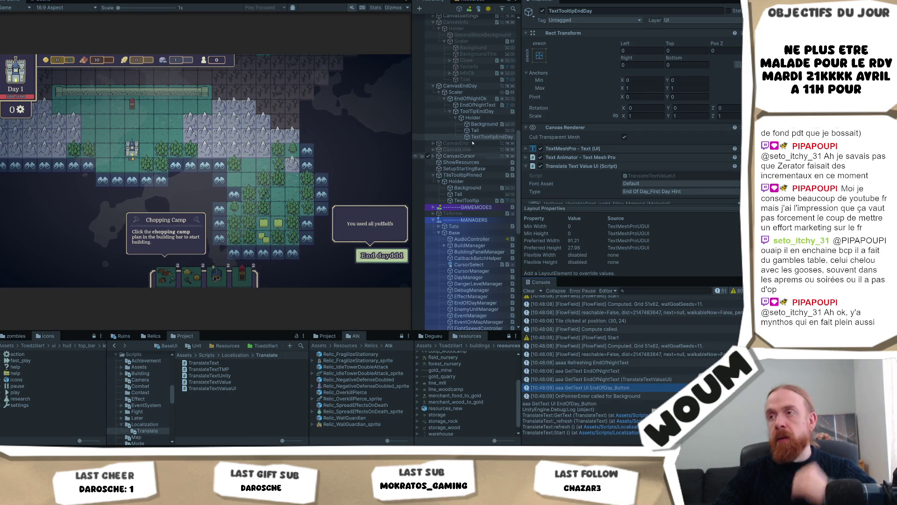
scroll(596, 154, down, 3)
scroll(596, 154, down, 2)
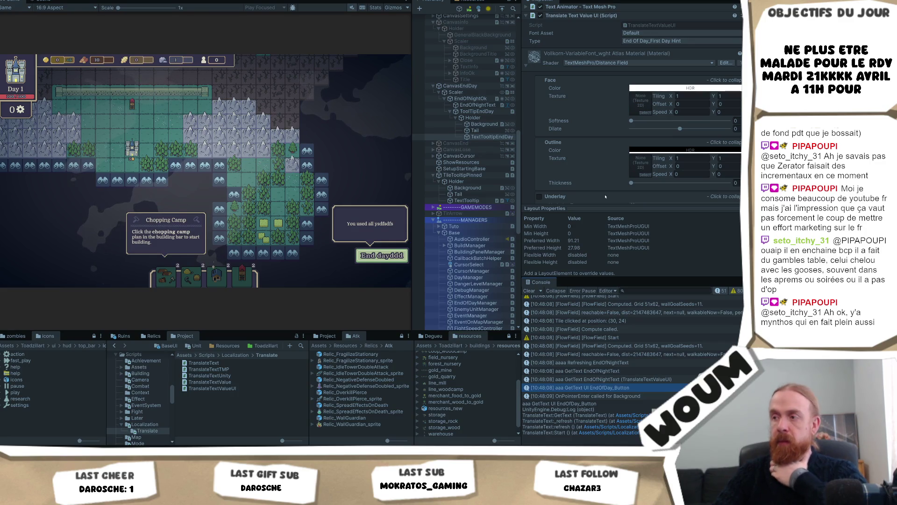
Check the EndOfDay_Button log's code line, then return to Unity's EndOfNightText console entry
double_click(613, 388)
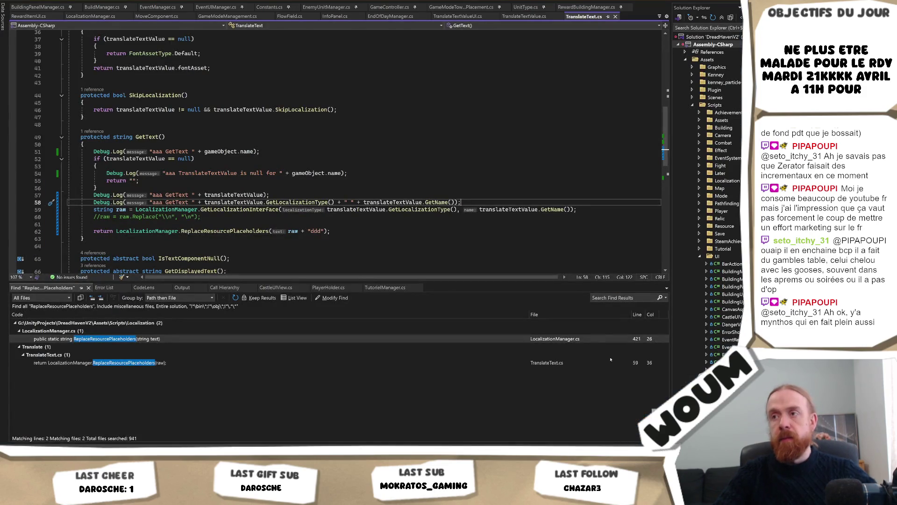
key(Up)
key(Up)
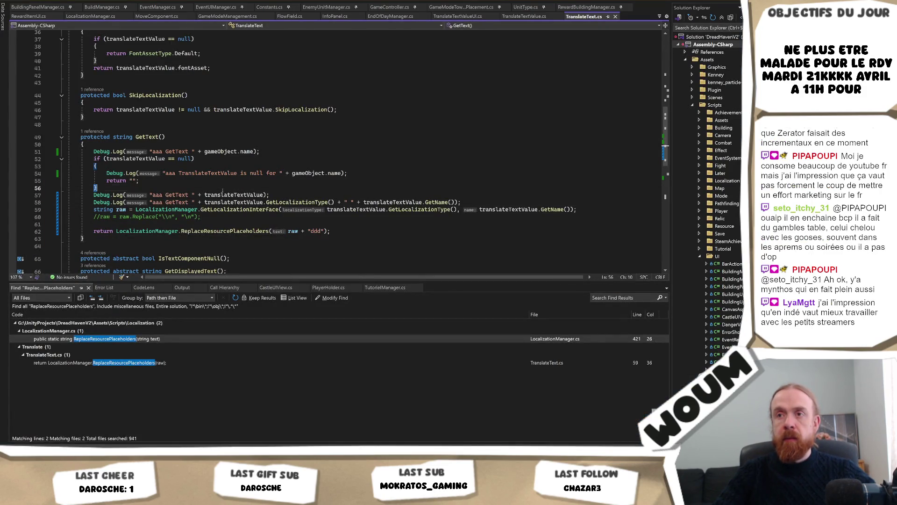
key(alt+Tab)
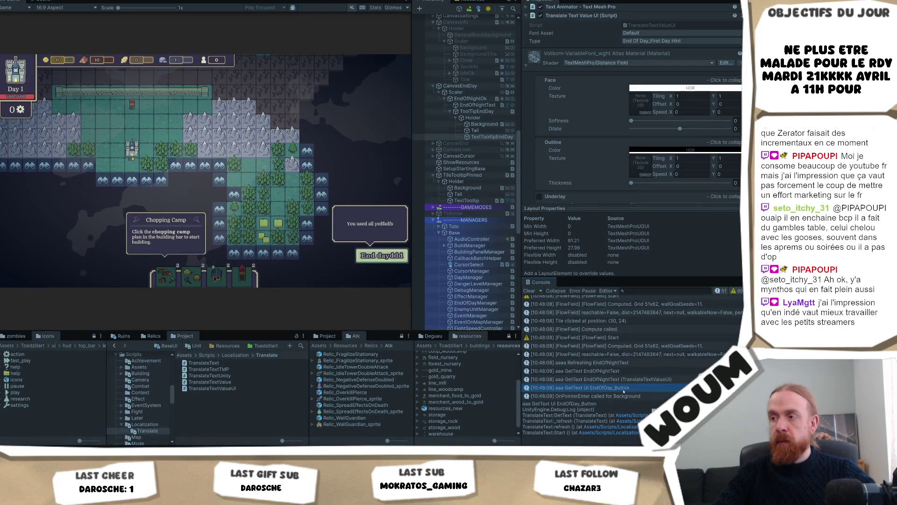
key(alt+Tab)
key(alt+Tab)
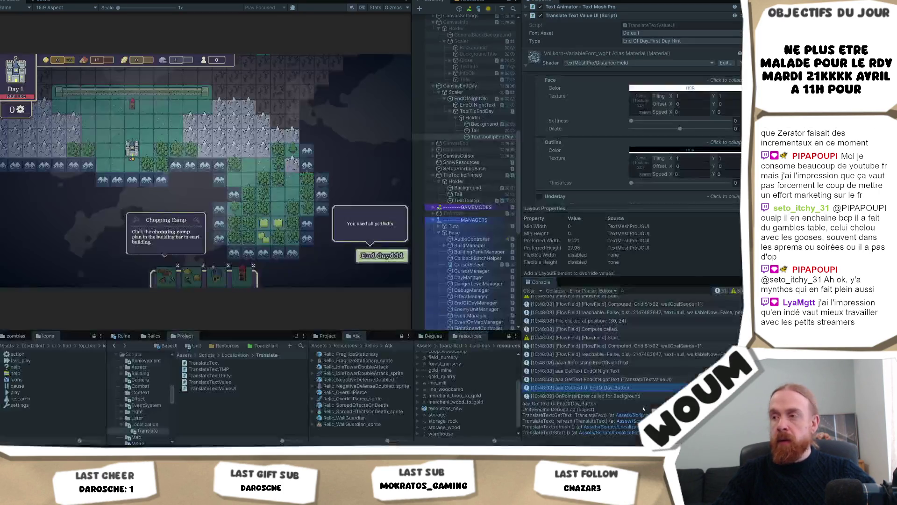
click(609, 370)
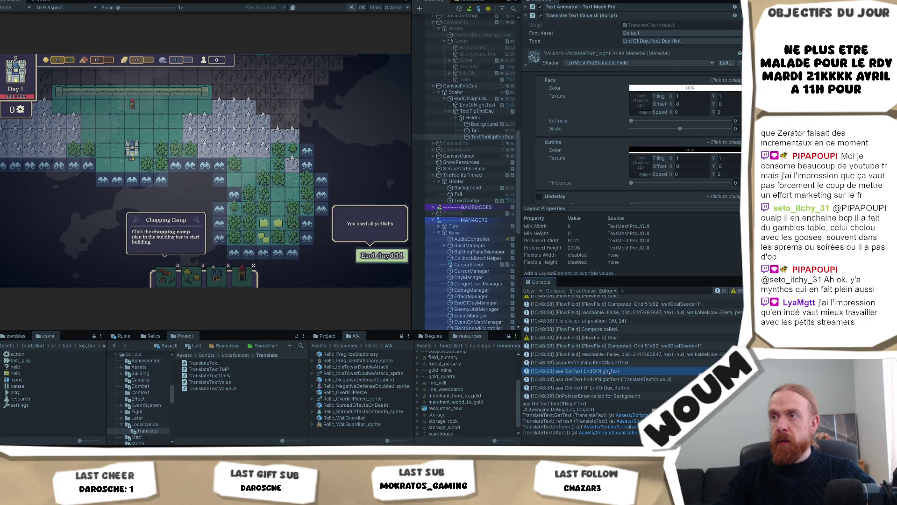
key(alt+Tab)
key(alt+Tab)
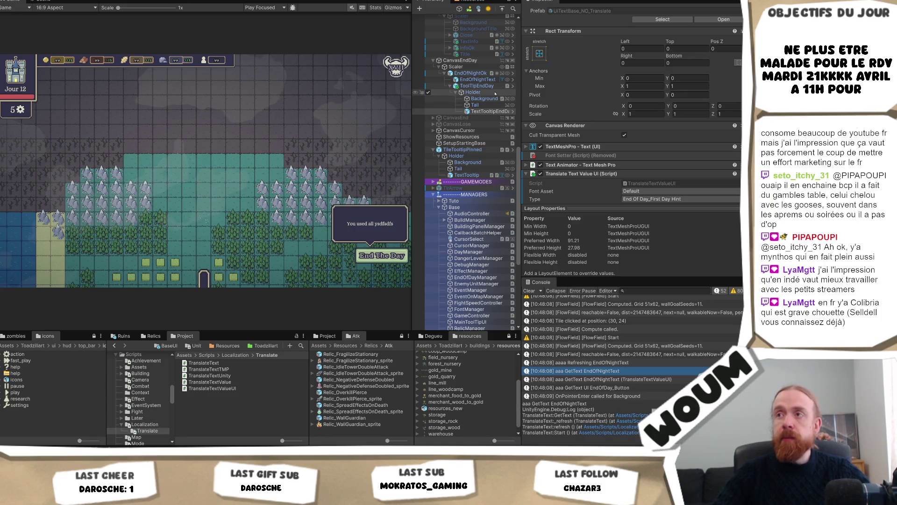
Widen the Hierarchy and select ToolTipEndDay under CanvasEndDay > Scaler to see its DOTween animation
drag(411, 87, 398, 87)
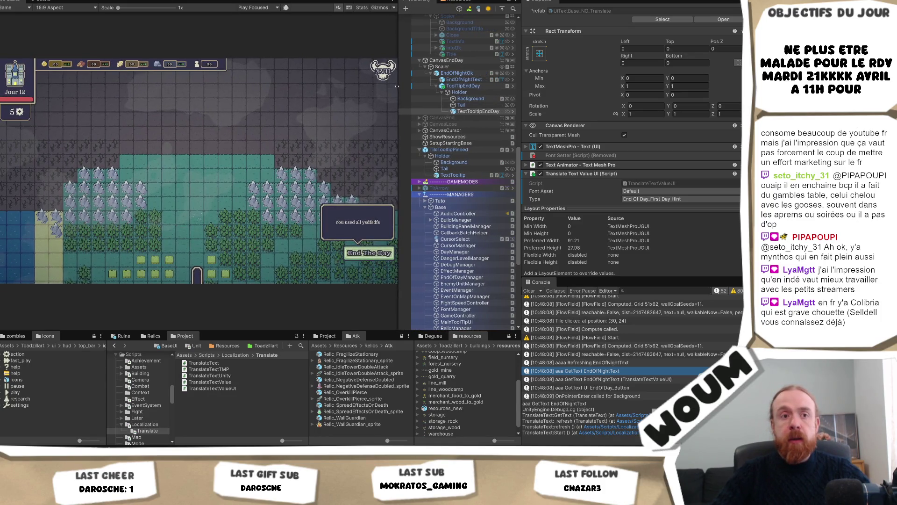
scroll(477, 110, up, 3)
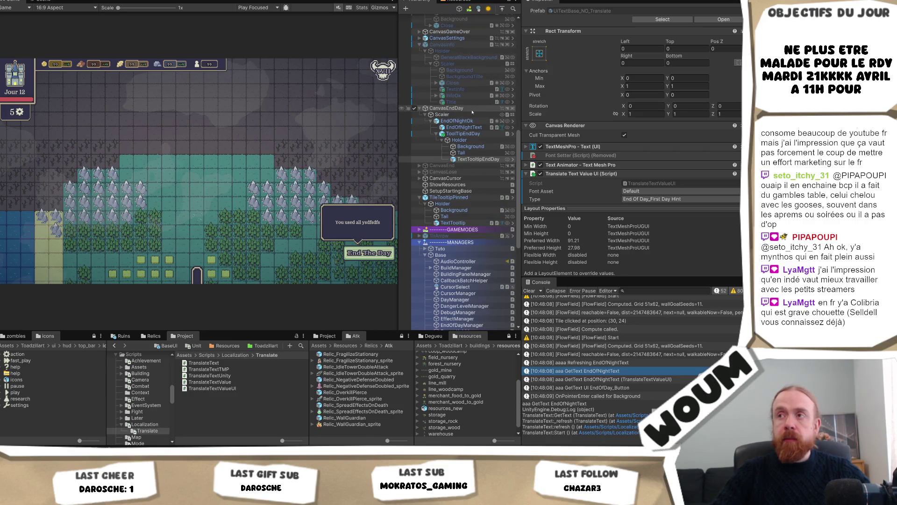
click(478, 134)
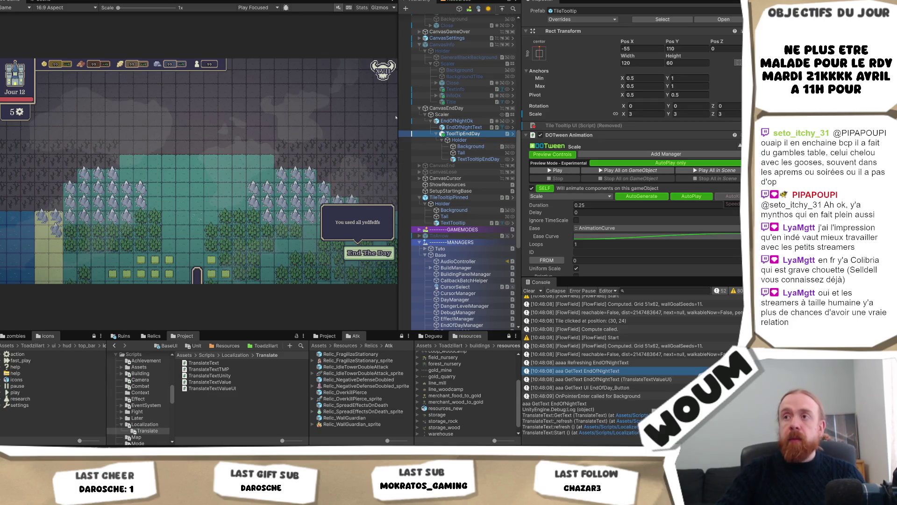
drag(400, 115, 378, 116)
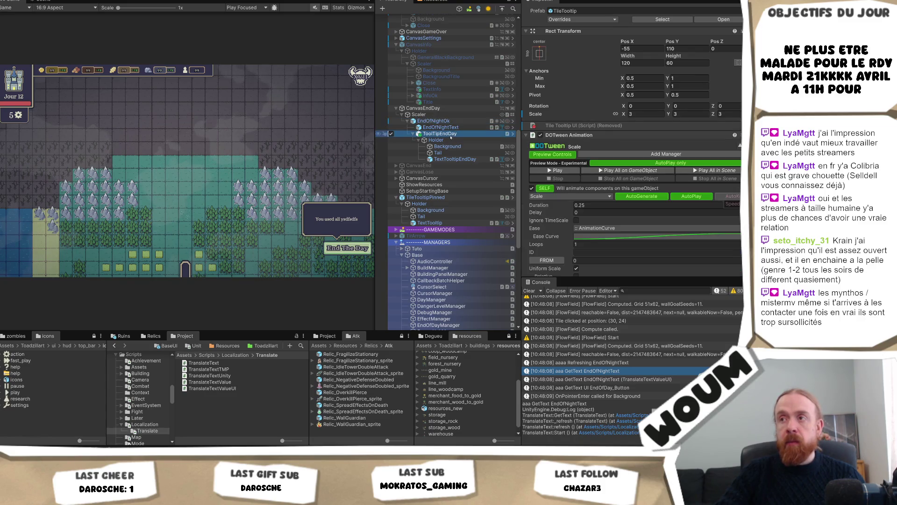
Compare EndOfNightOk's components with ToolTipEndDay's, then select the EndOfNightText label
scroll(606, 141, down, 3)
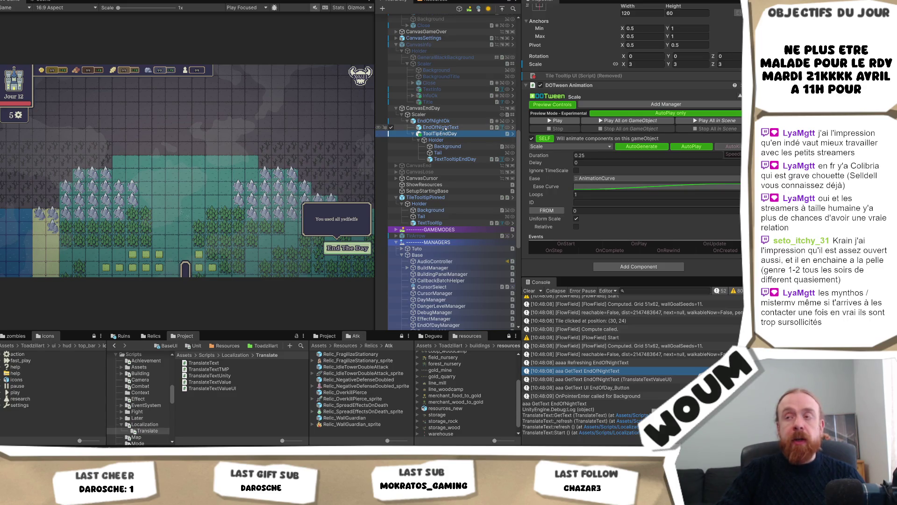
click(442, 121)
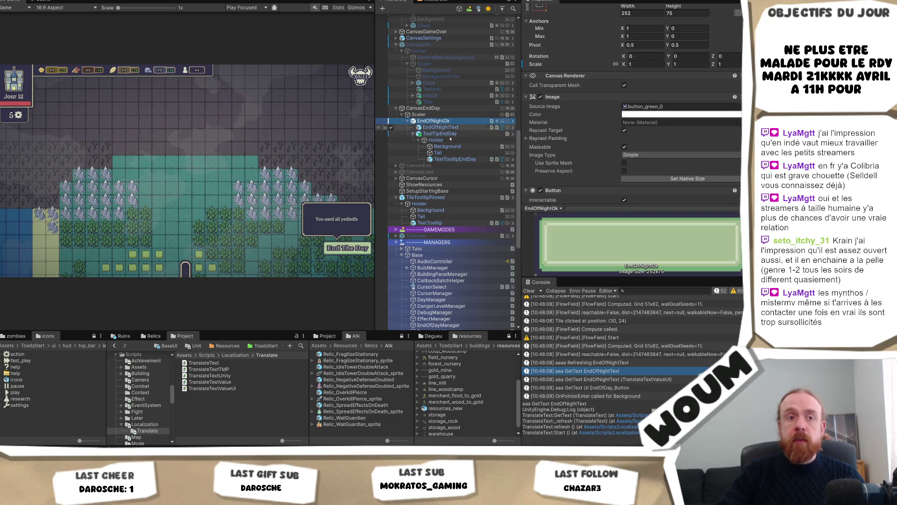
click(452, 134)
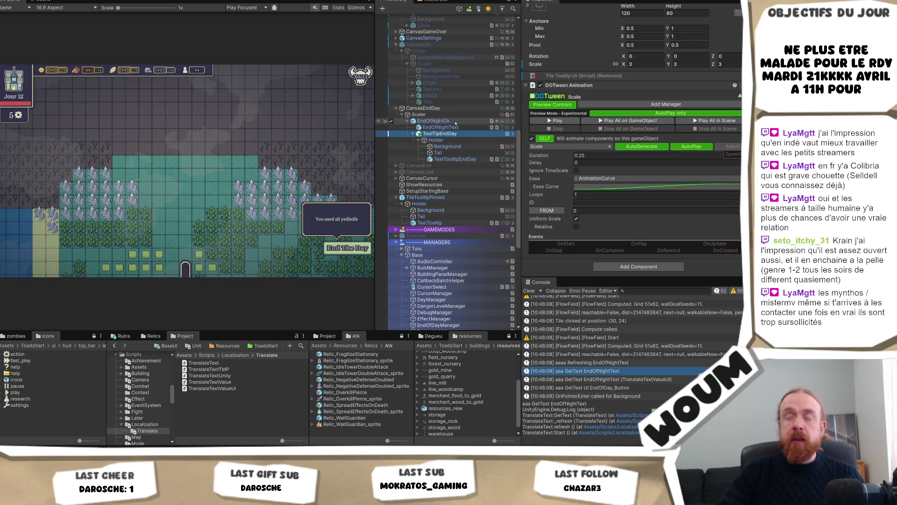
click(456, 122)
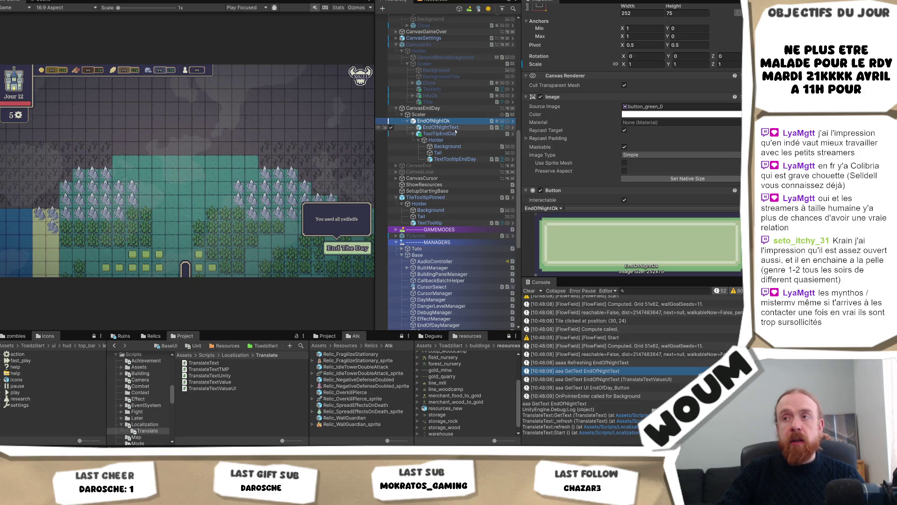
click(449, 133)
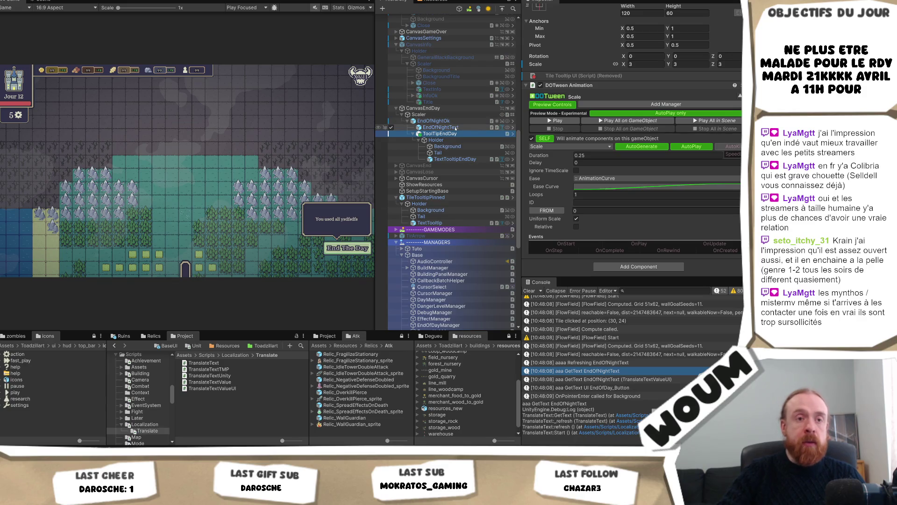
click(457, 122)
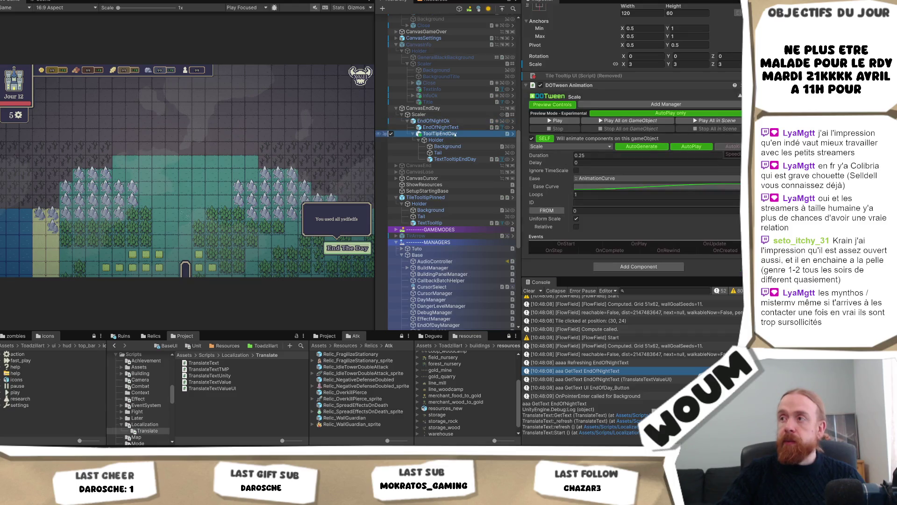
scroll(627, 126, down, 5)
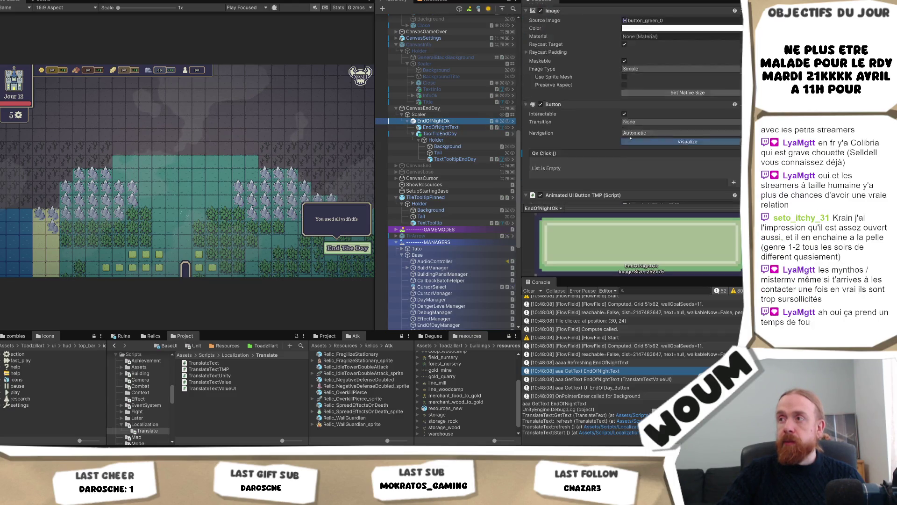
scroll(630, 139, down, 3)
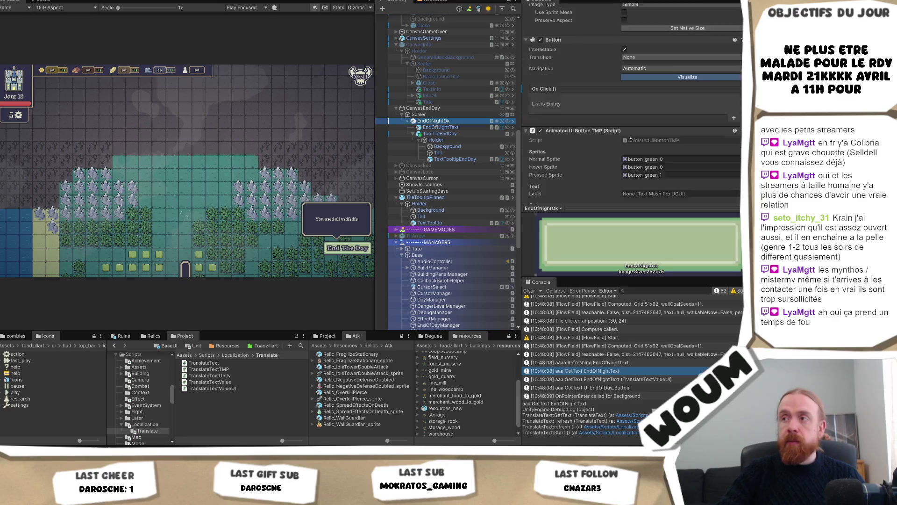
click(438, 134)
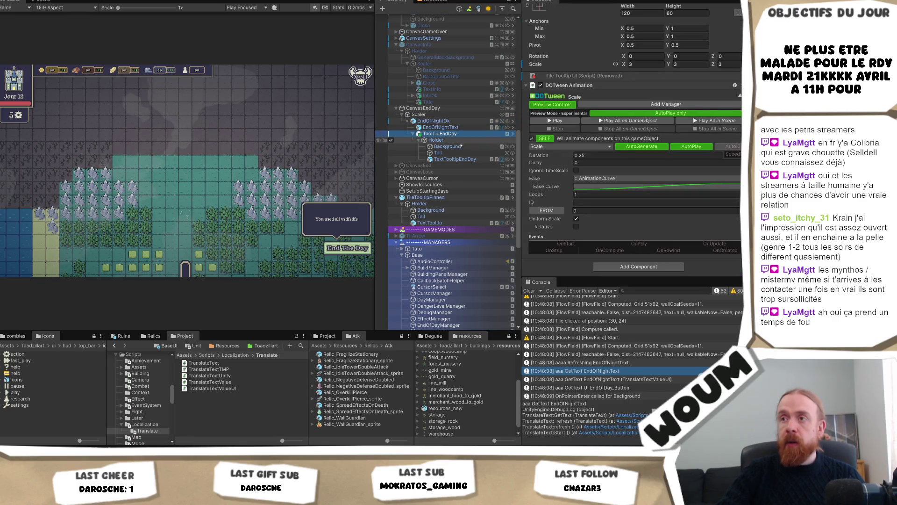
click(444, 127)
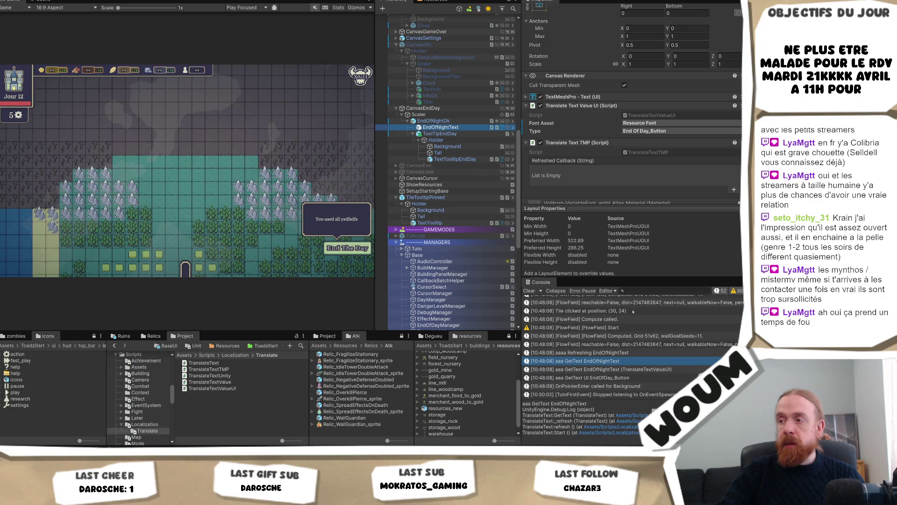
Compare TextTooltipEndDay's components with those of the EndOfNightText label
click(456, 159)
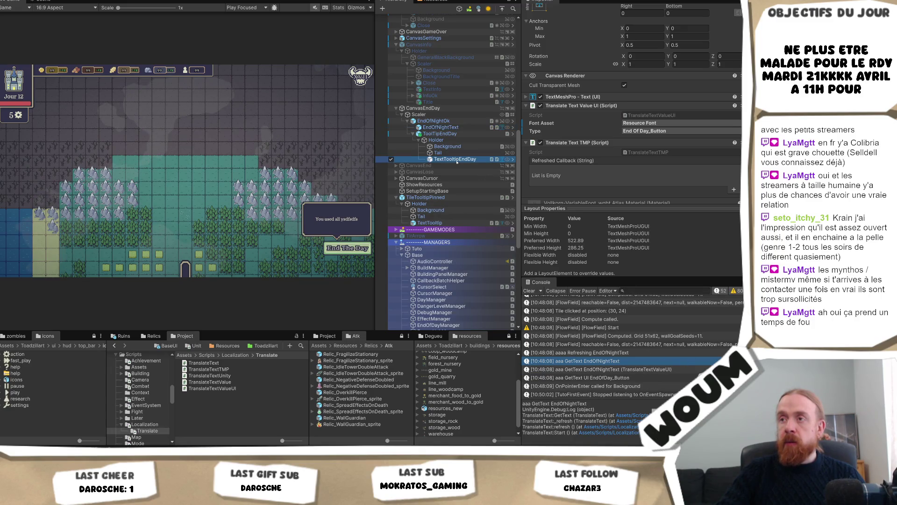
click(452, 127)
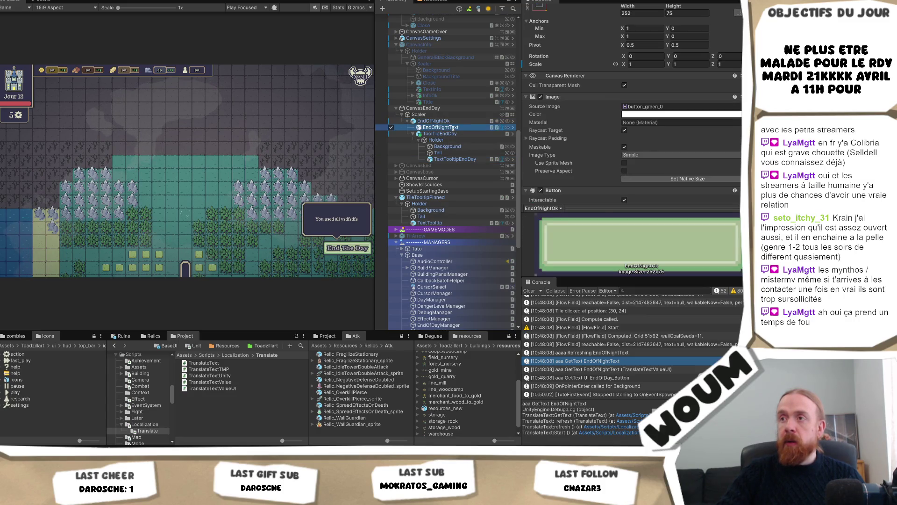
scroll(732, 118, down, 1)
scroll(732, 119, down, 3)
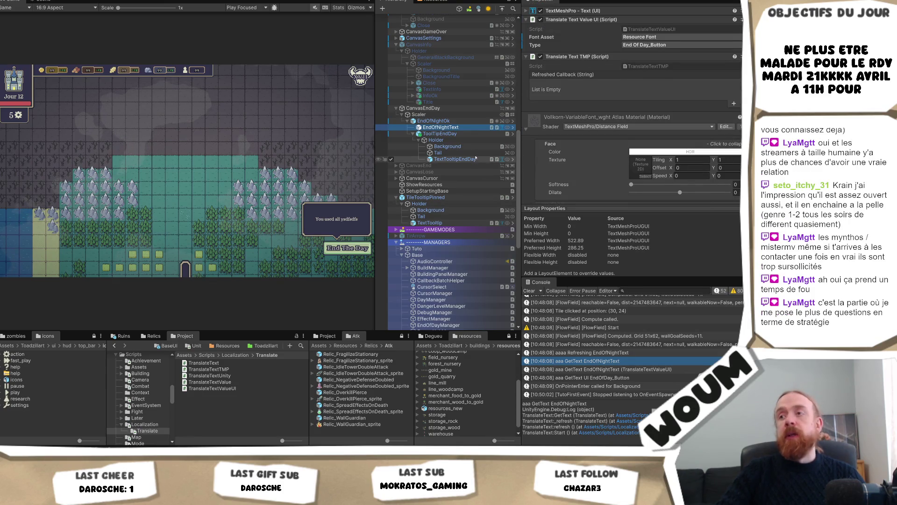
click(475, 159)
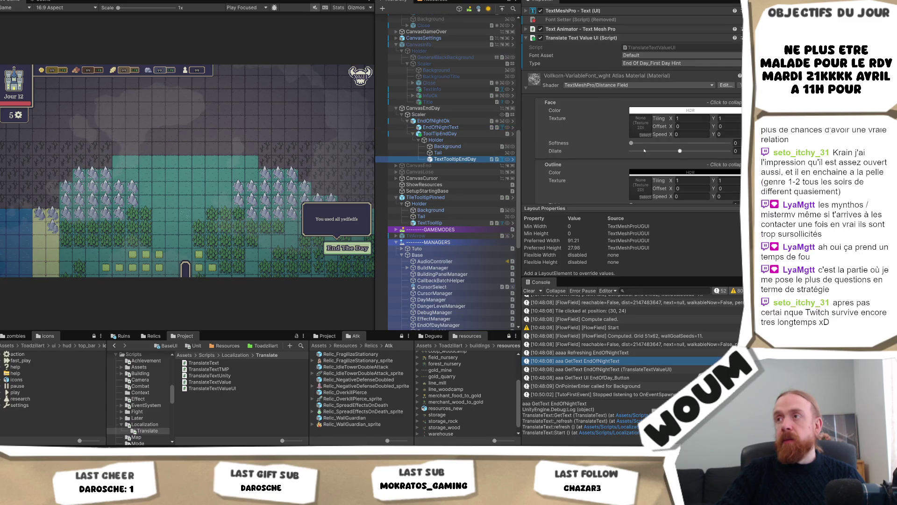
scroll(640, 161, down, 3)
scroll(651, 198, down, 5)
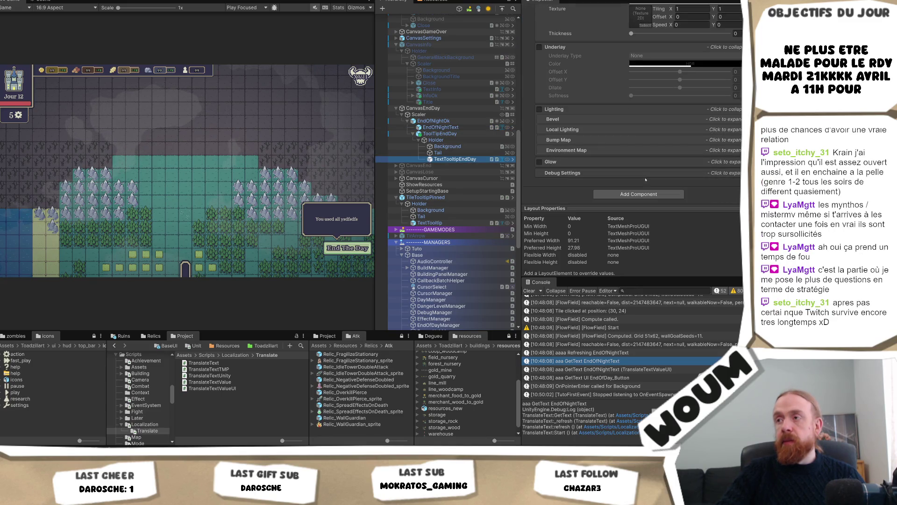
Add a Translate Text TMP script component to TextTooltipEndDay
click(600, 196)
click(624, 221)
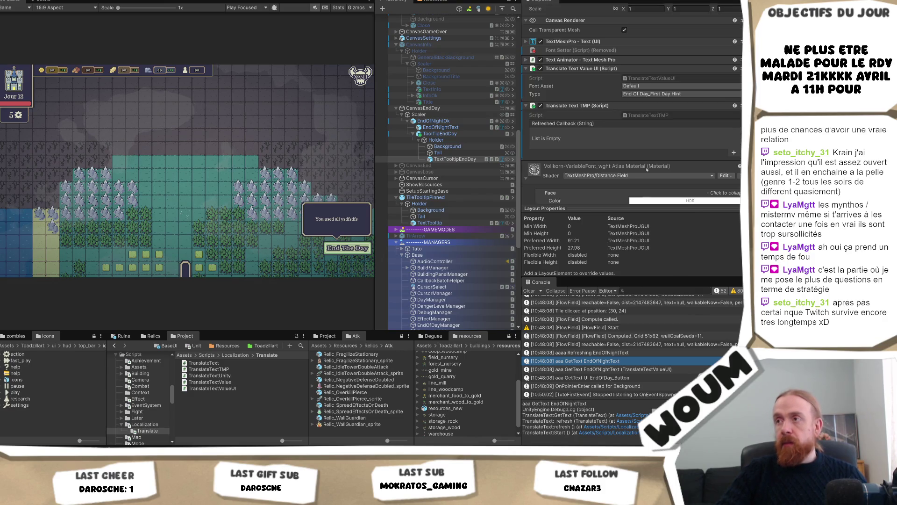
scroll(647, 153, up, 2)
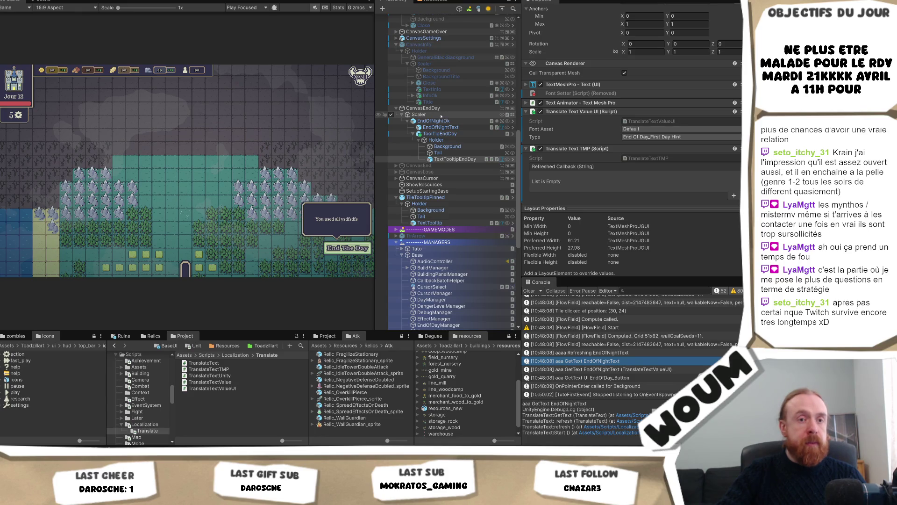
right_click(439, 115)
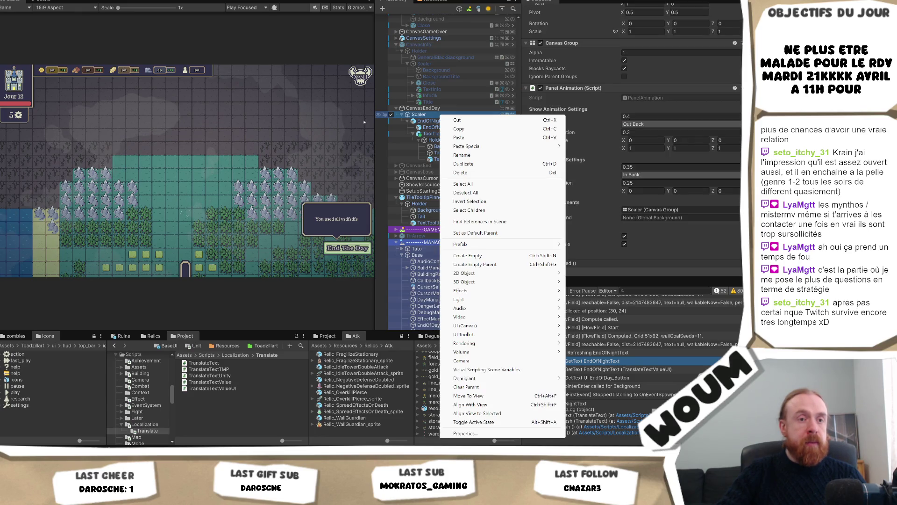
Close the Scaler context menu and reselect ToolTipEndDay to view its 0.25-duration scale animation
key(Escape)
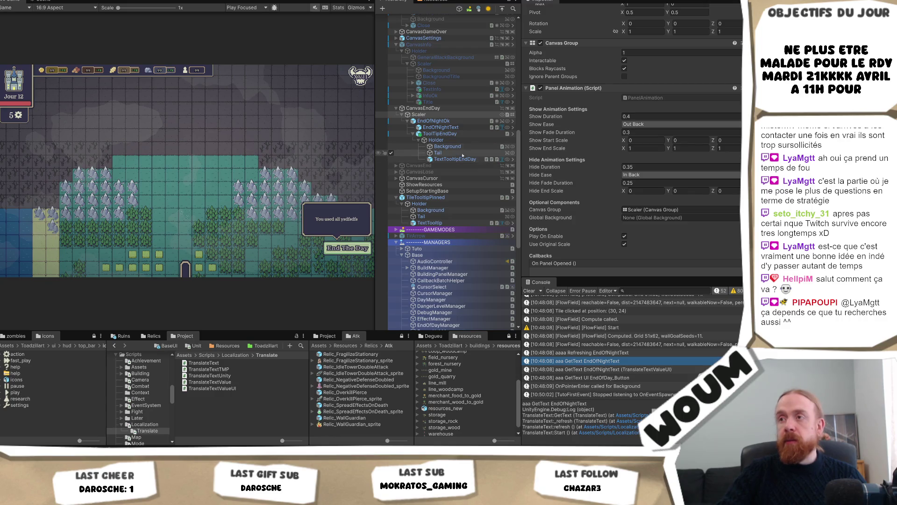
click(460, 159)
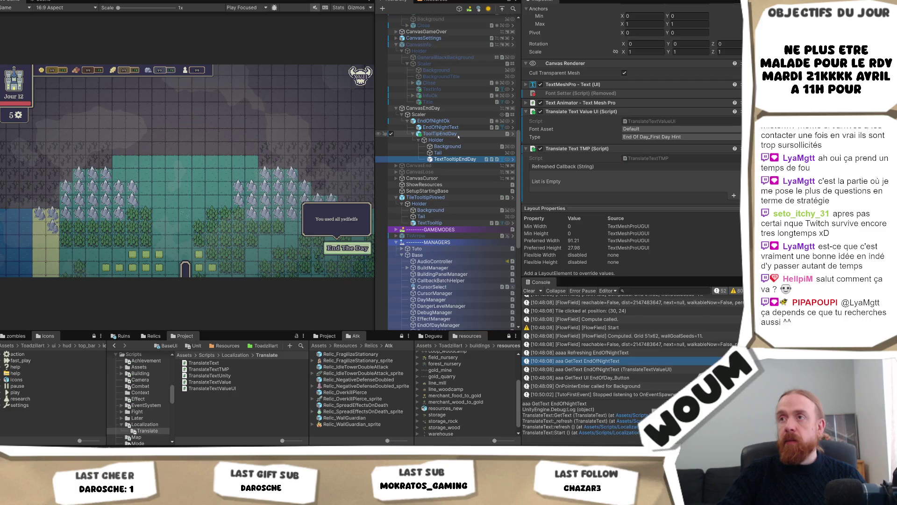
click(458, 135)
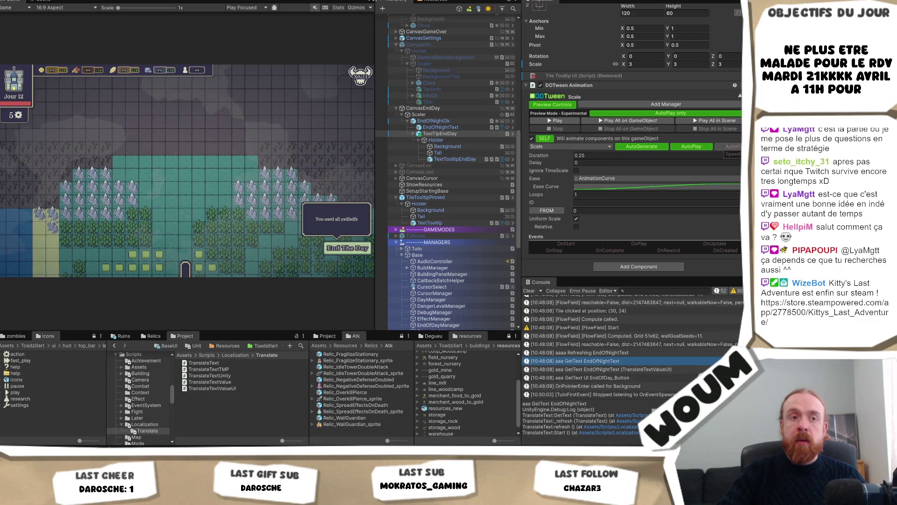
Enter play mode, dismiss the Welcome dialog and place the settlement on the starting tile
key(ctrl+p)
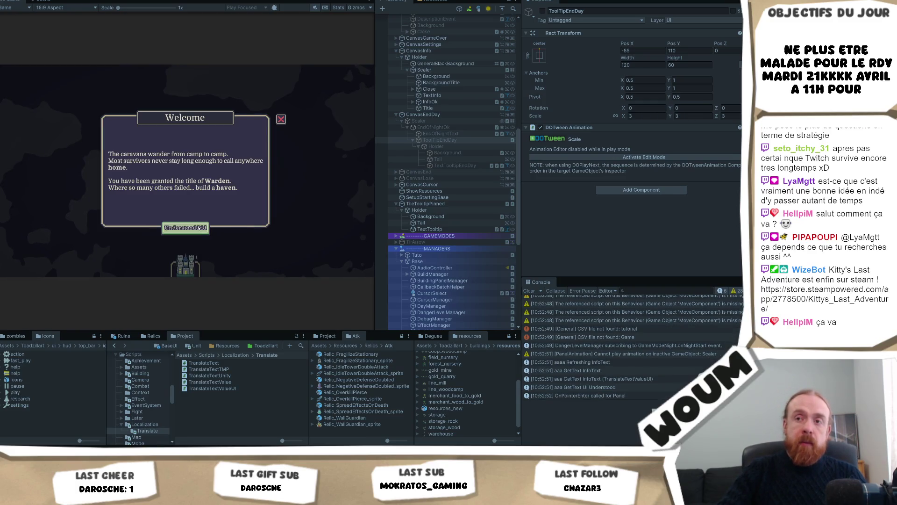
click(200, 227)
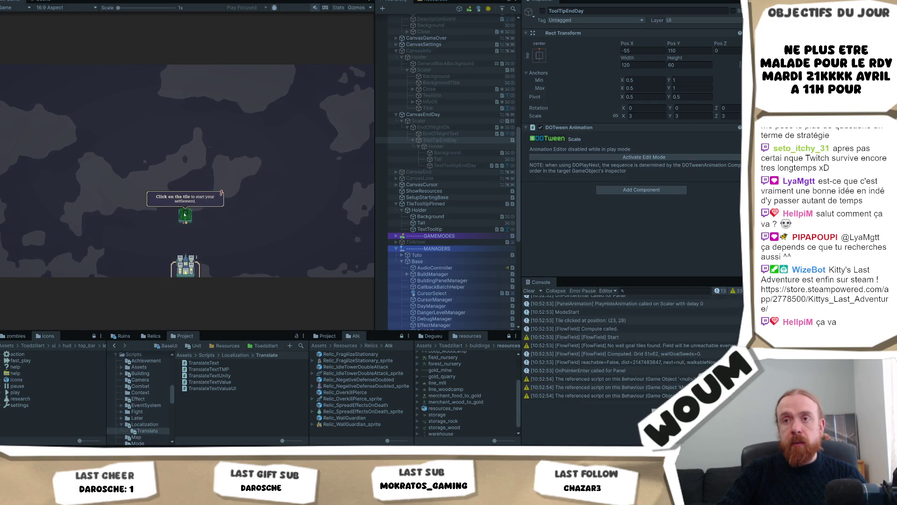
click(185, 214)
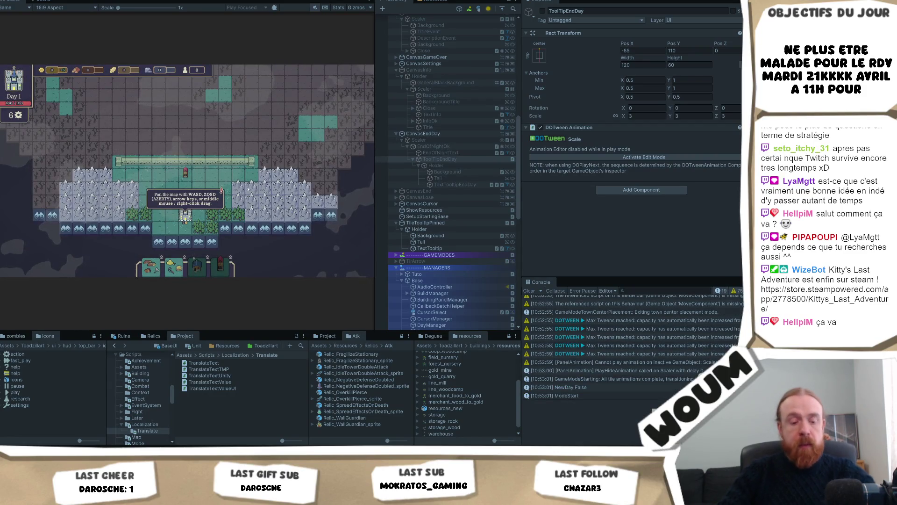
Reveal discoverable tiles across the map until the day's actions are used up
key(s)
key(d)
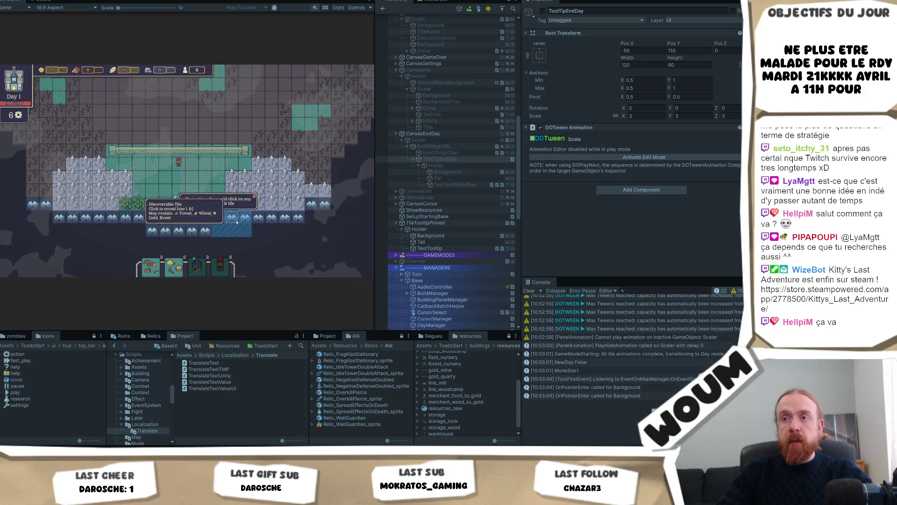
click(231, 218)
click(258, 218)
key(s)
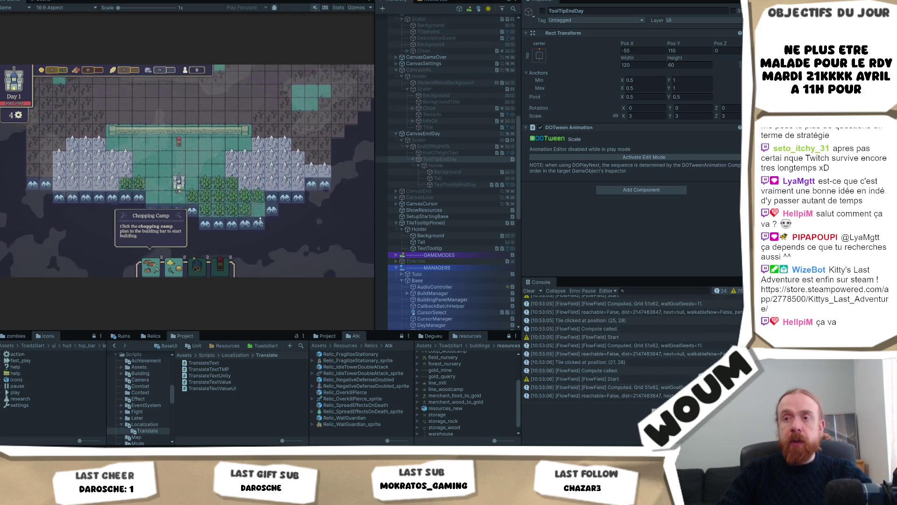
click(272, 210)
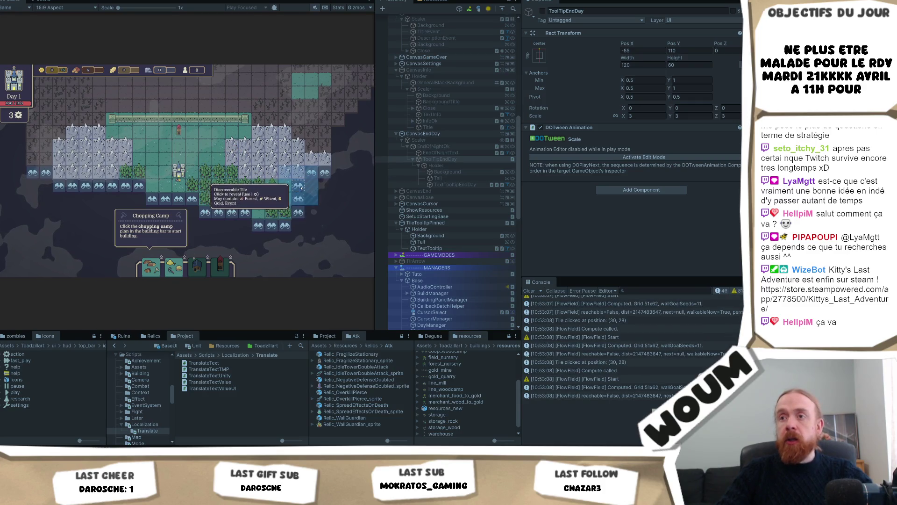
click(301, 188)
key(s)
click(300, 188)
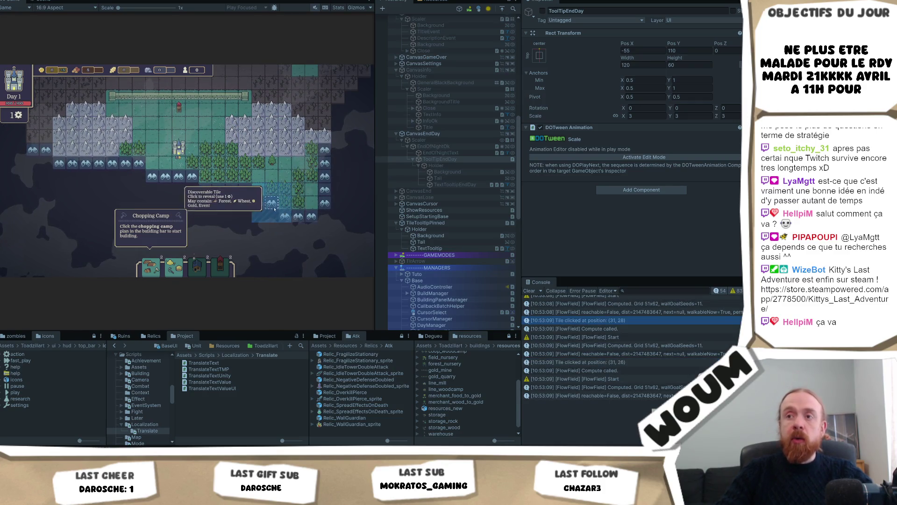
click(275, 209)
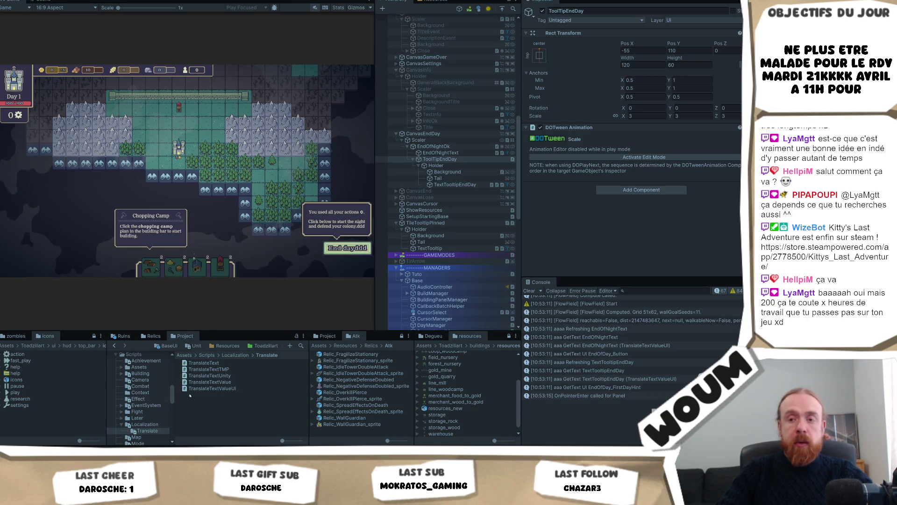
Go to GetText in TranslateText.cs and undo the recent debug logging edits
key(alt+Tab)
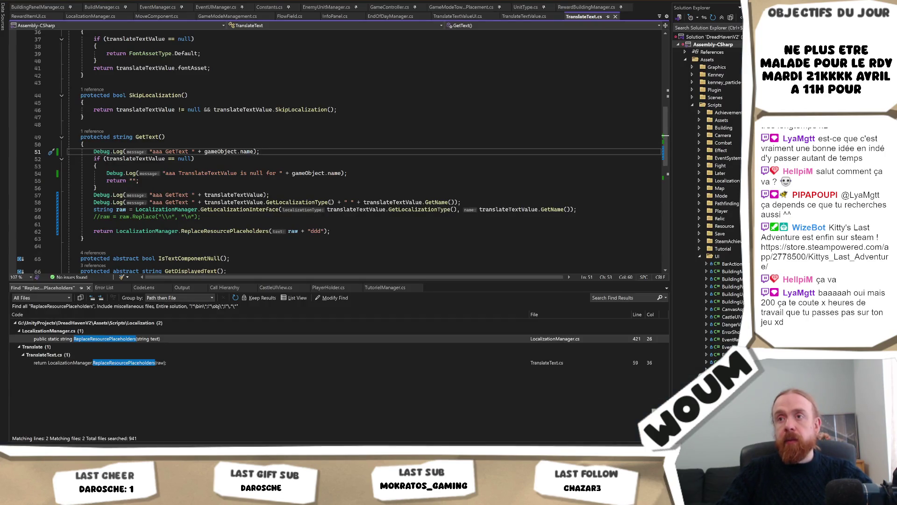
click(271, 195)
click(332, 231)
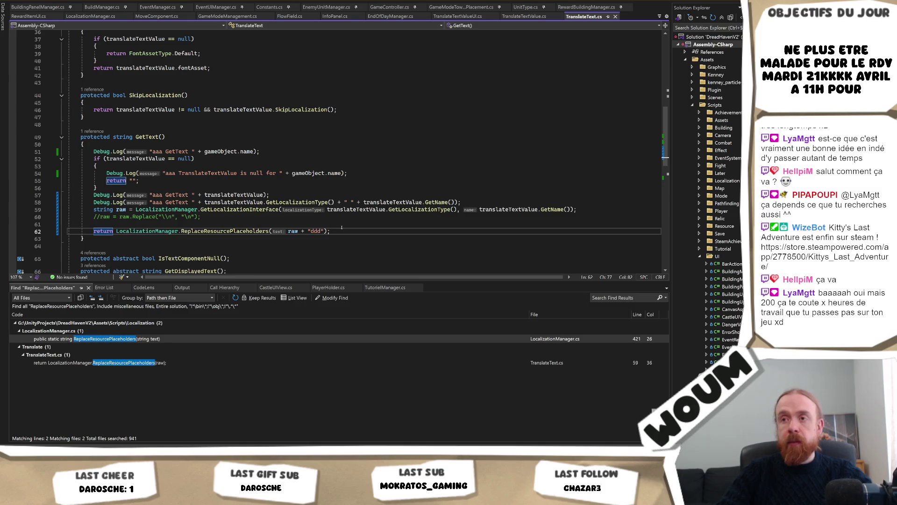
key(ctrl+e)
key(ctrl+e)
key(ctrl+z)
key(ctrl+z)
key(ctrl+z)
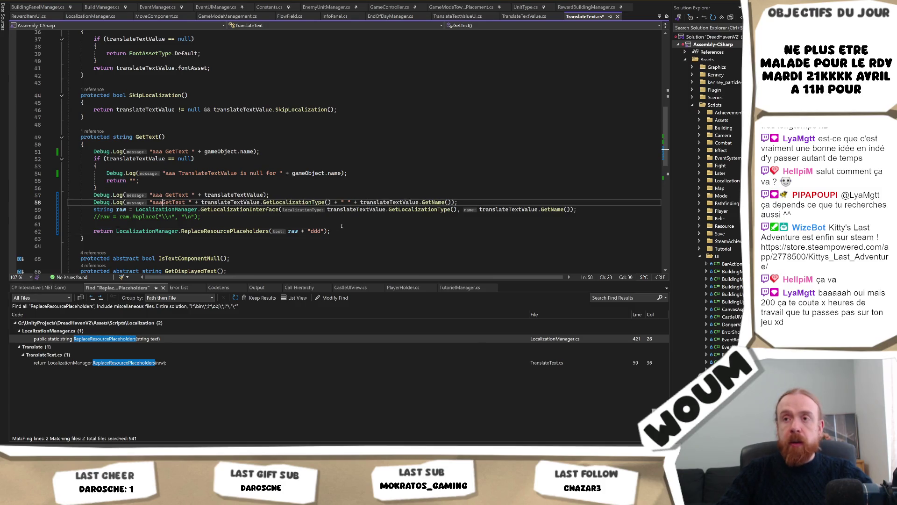
key(ctrl+z)
key(ctrl+z)
key(ctrl+z)
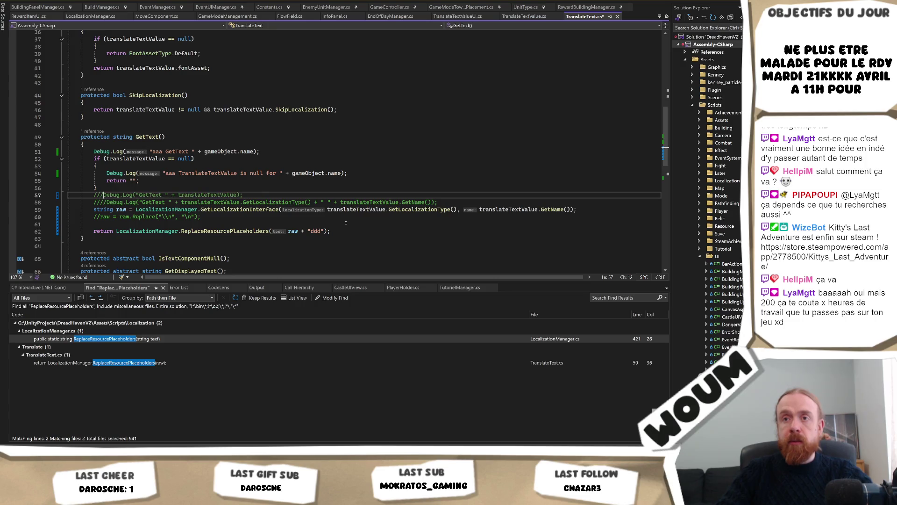
key(ctrl+z)
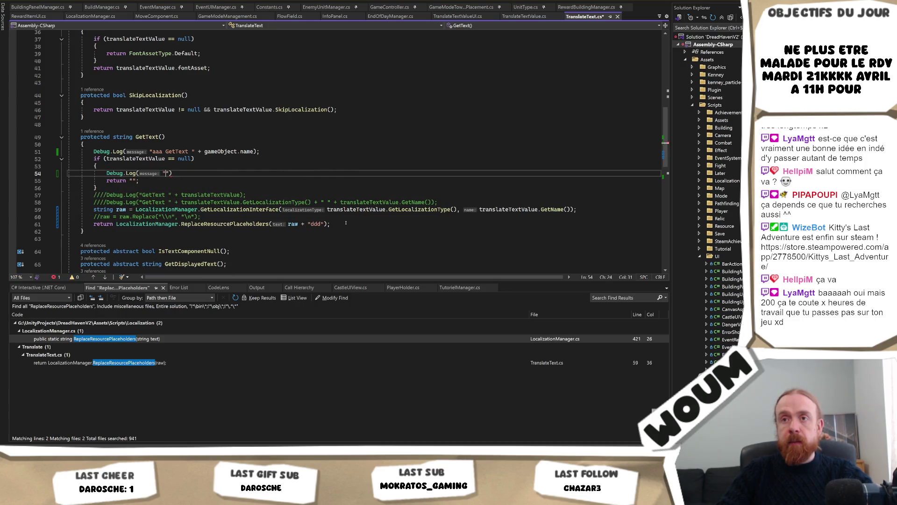
key(ctrl+z)
key(ctrl+z)
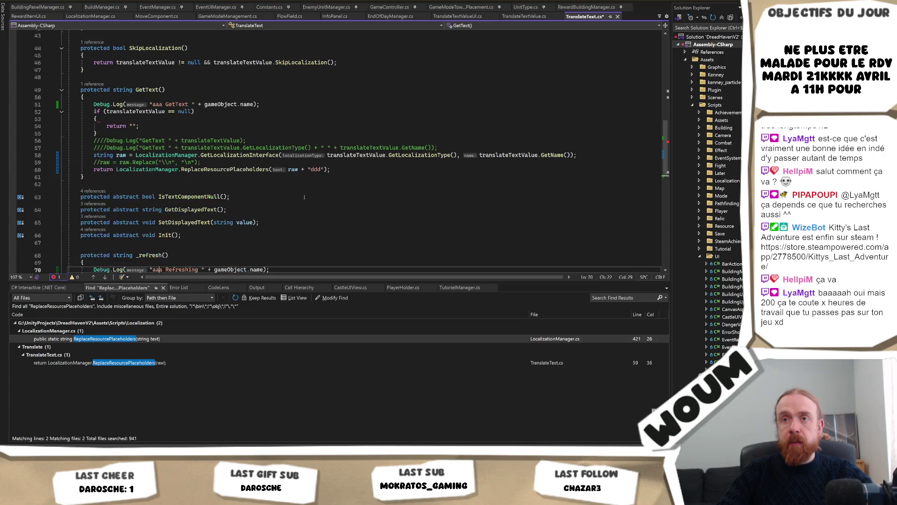
Undo the aaa prefixes, GetText log line and 'ddd' suffix back to the saved file
key(ctrl+z)
key(ctrl+z)
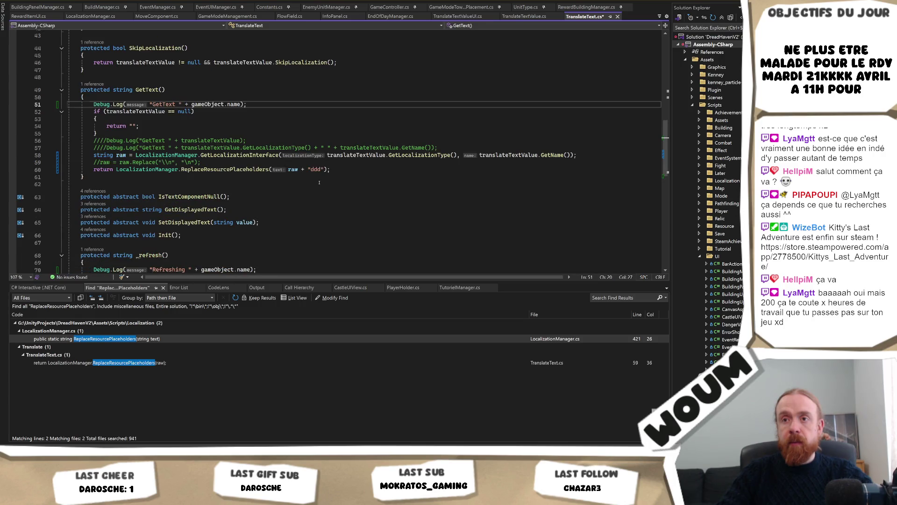
key(ctrl+z)
key(ctrl+z)
key(ctrl+z)
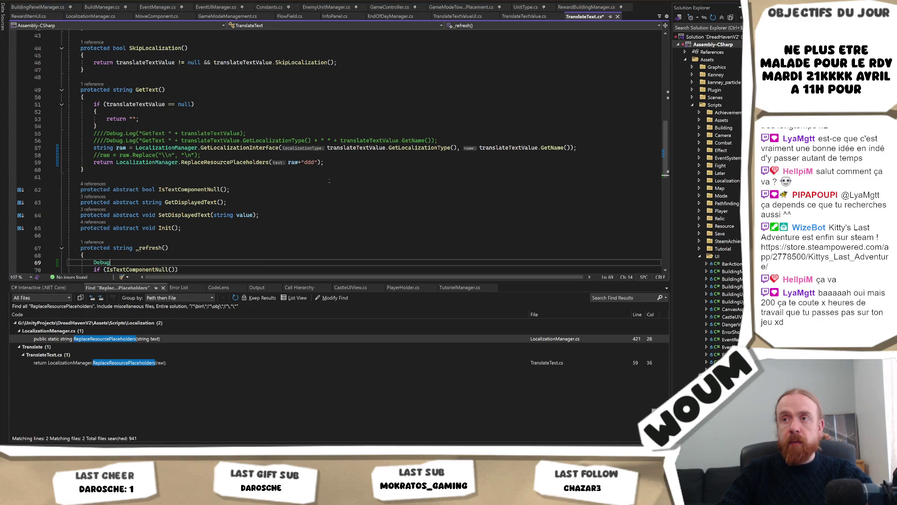
key(ctrl+z)
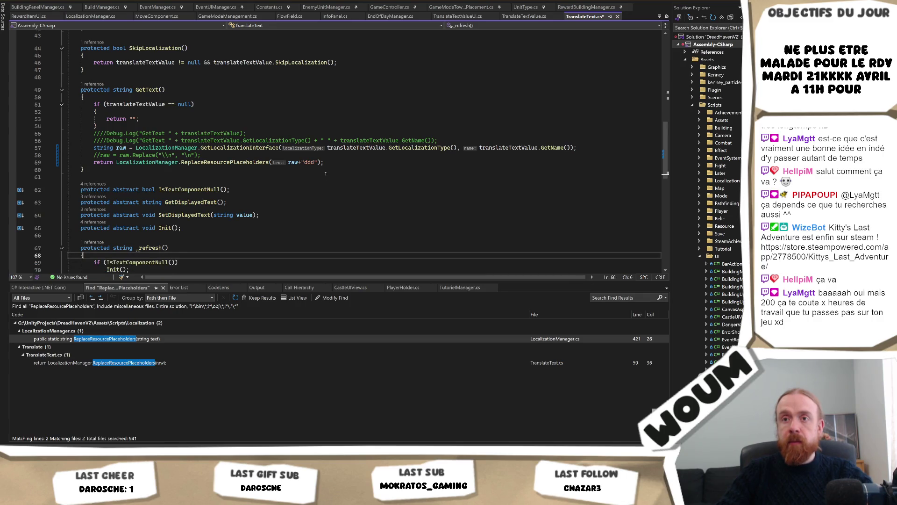
drag(318, 162, 302, 162)
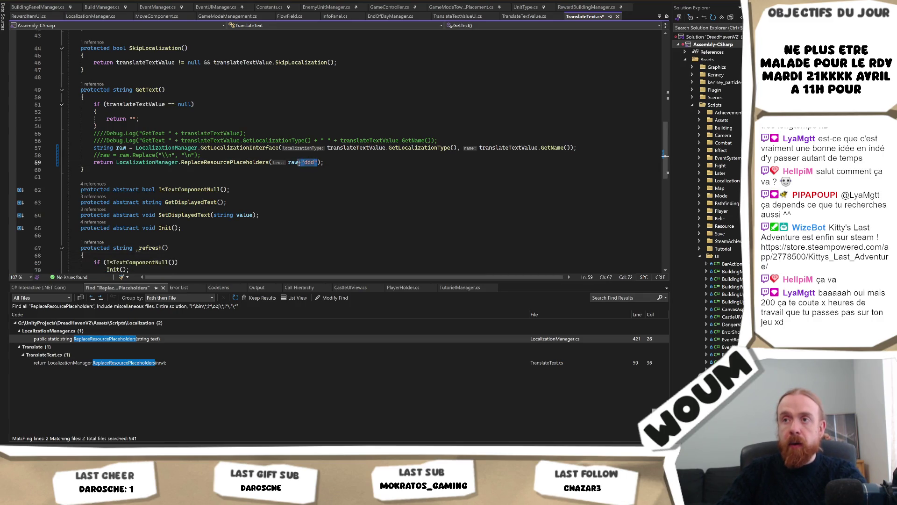
key(ctrl+z)
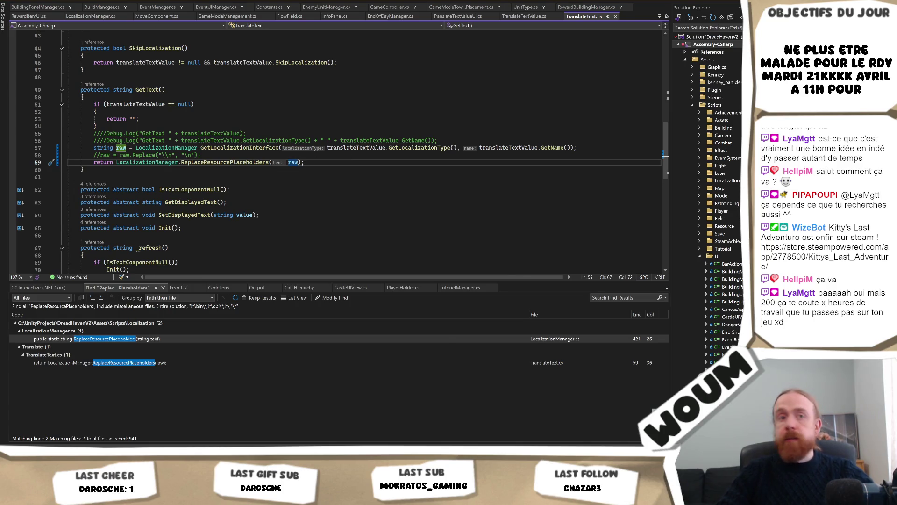
key(alt+Tab)
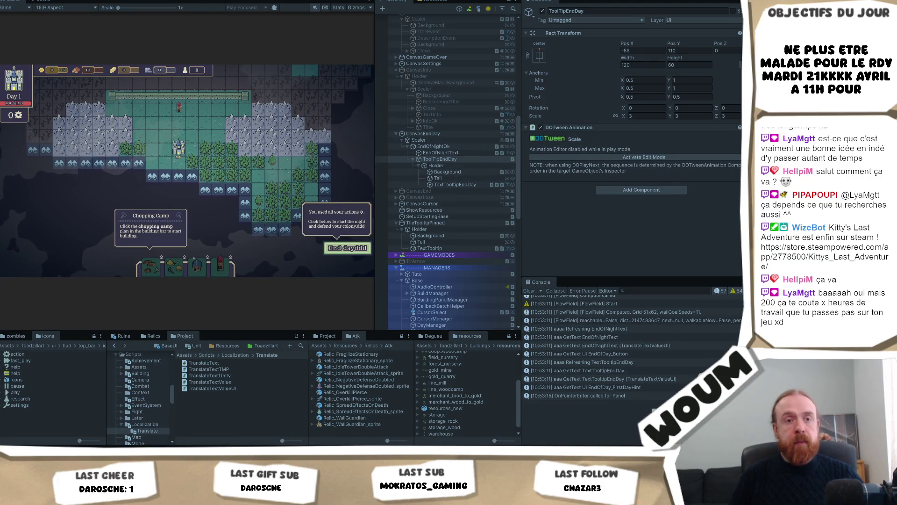
Stop the running game with Ctrl+P to get back to scene editing
mouse_move(167, 69)
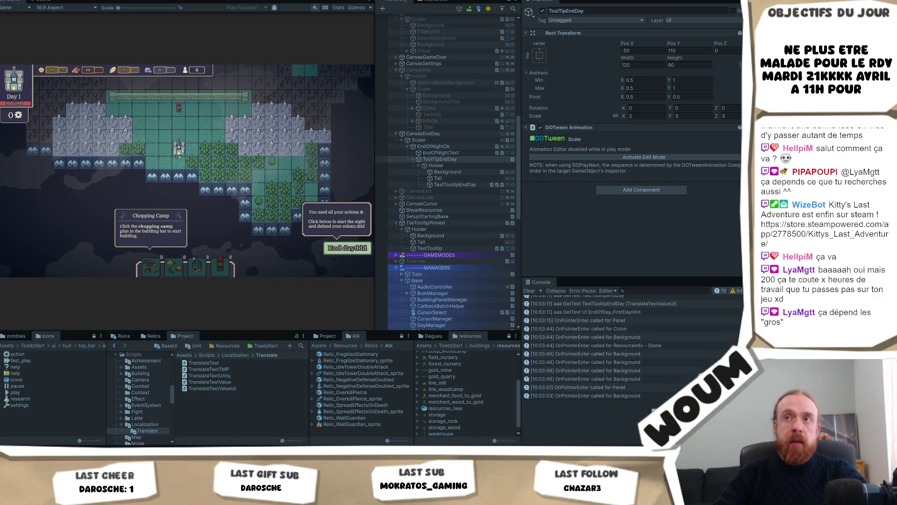
key(ctrl+p)
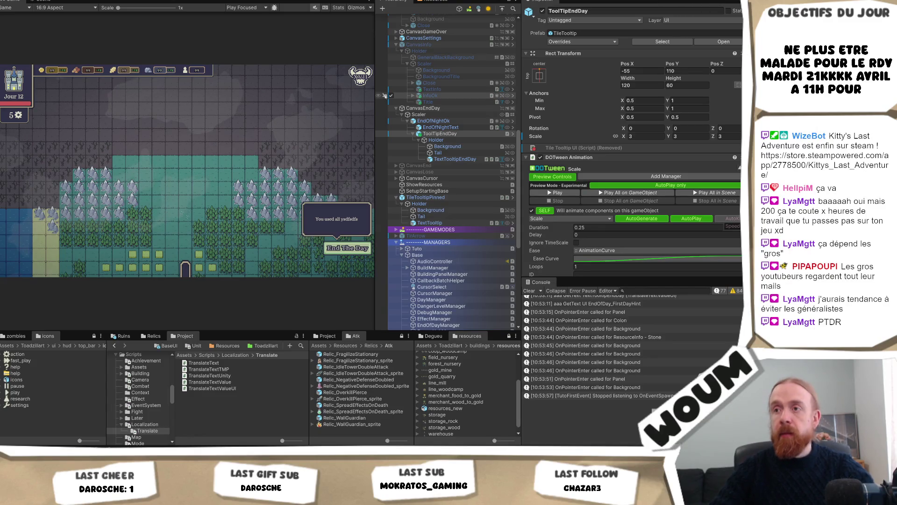
Deactivate the Scaler under CanvasEndDay to hide the end-day tooltip, then restart play mode
click(461, 115)
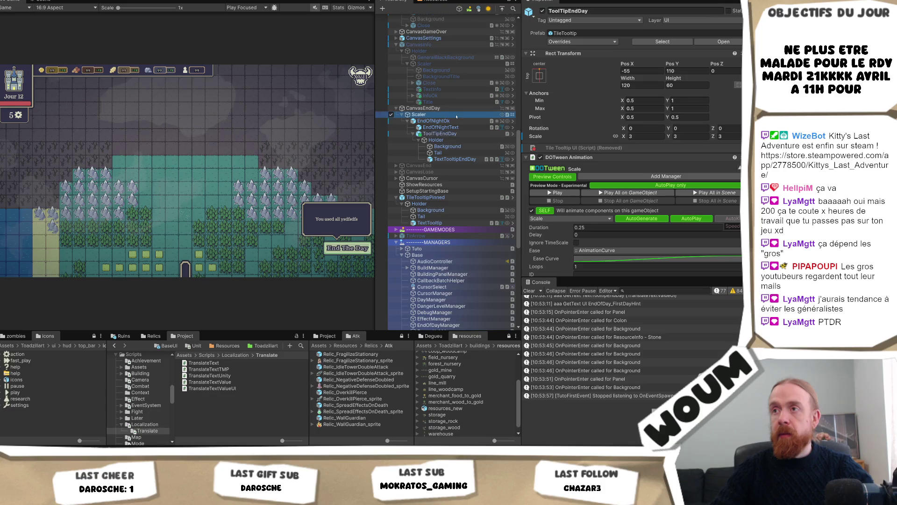
click(543, 11)
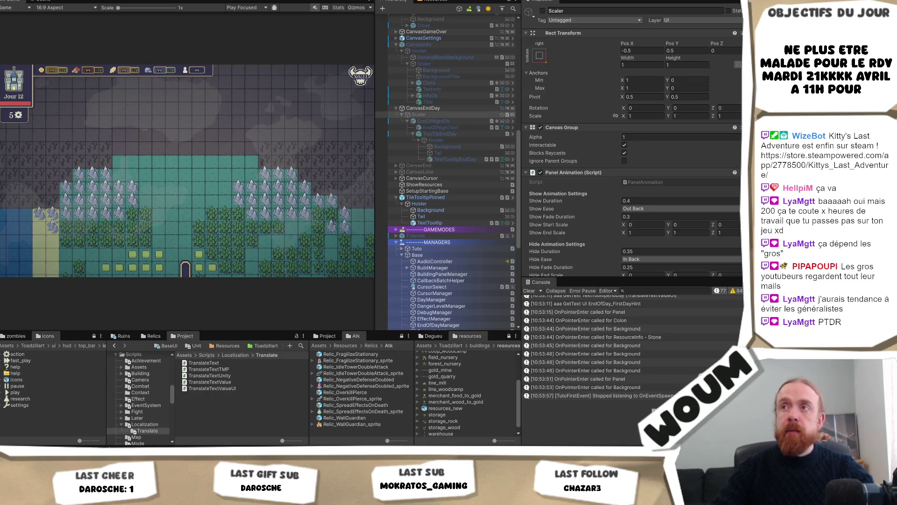
key(ctrl+p)
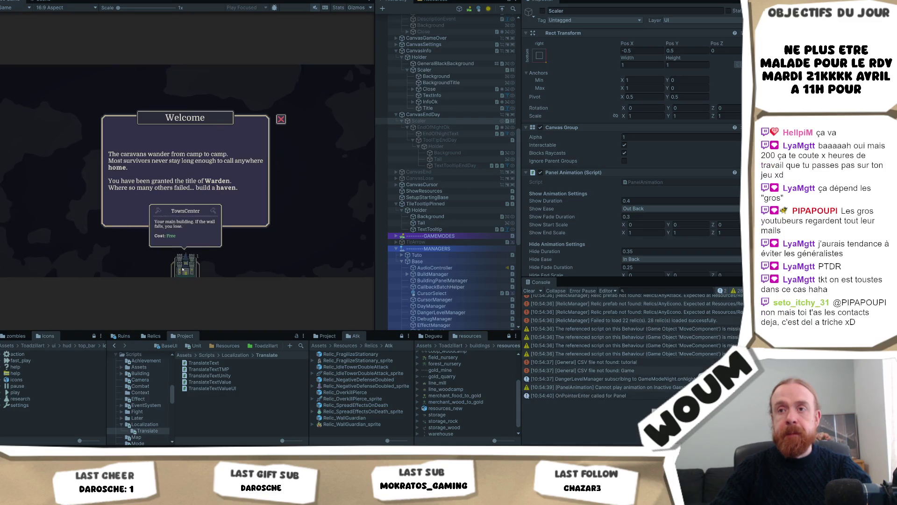
Dismiss the Welcome dialog, place the town center, widen the game view, and close the Limited time popup
click(187, 226)
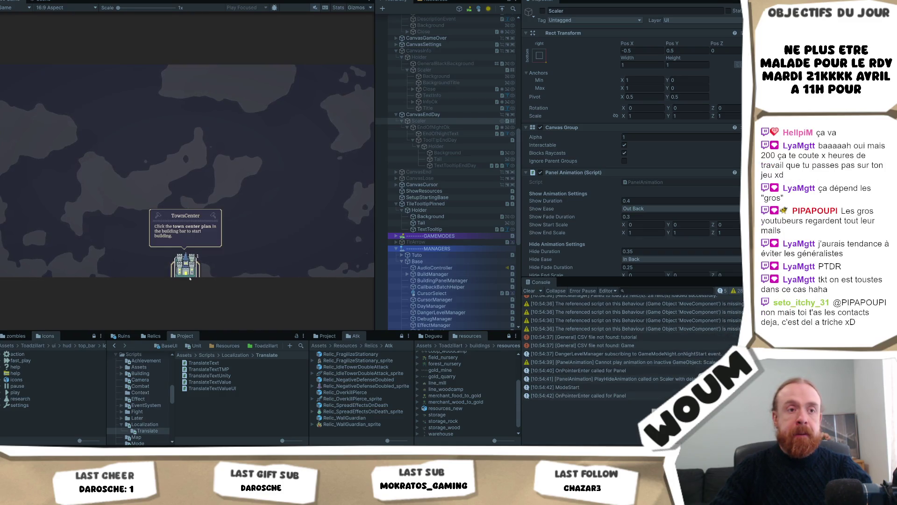
click(184, 278)
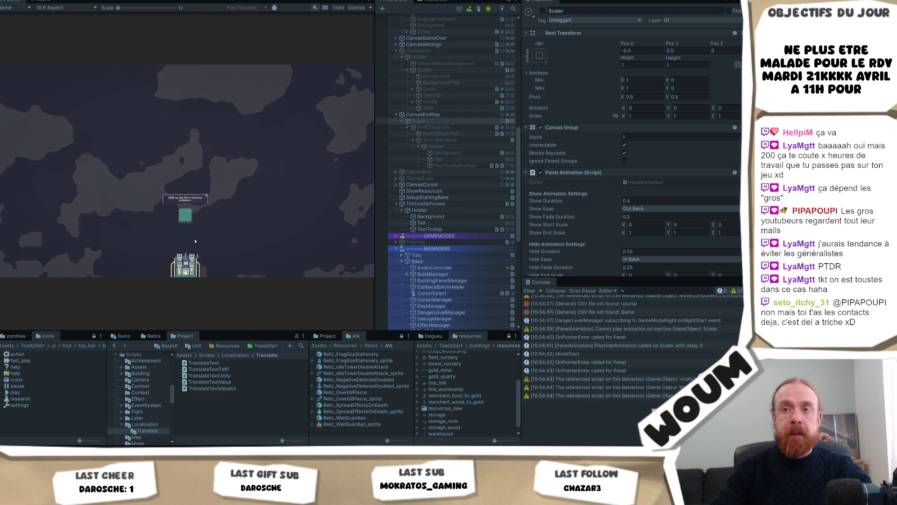
click(185, 212)
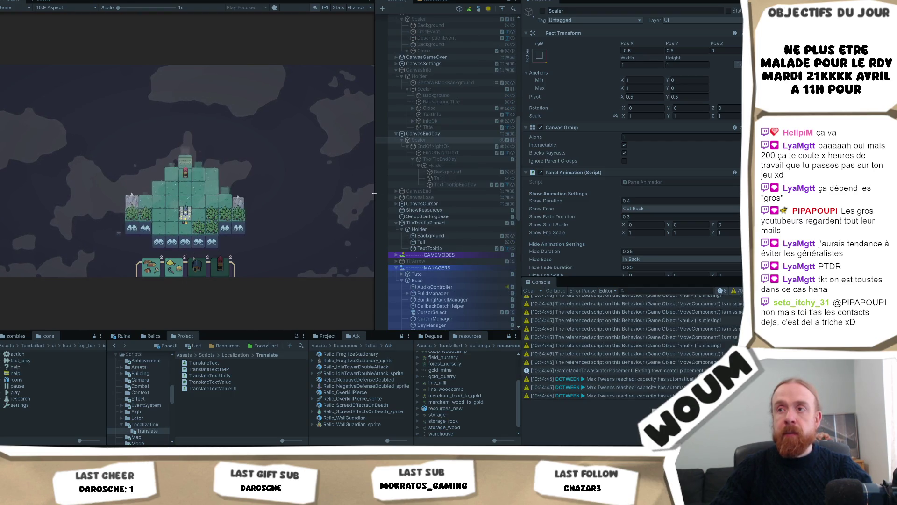
drag(376, 204, 473, 204)
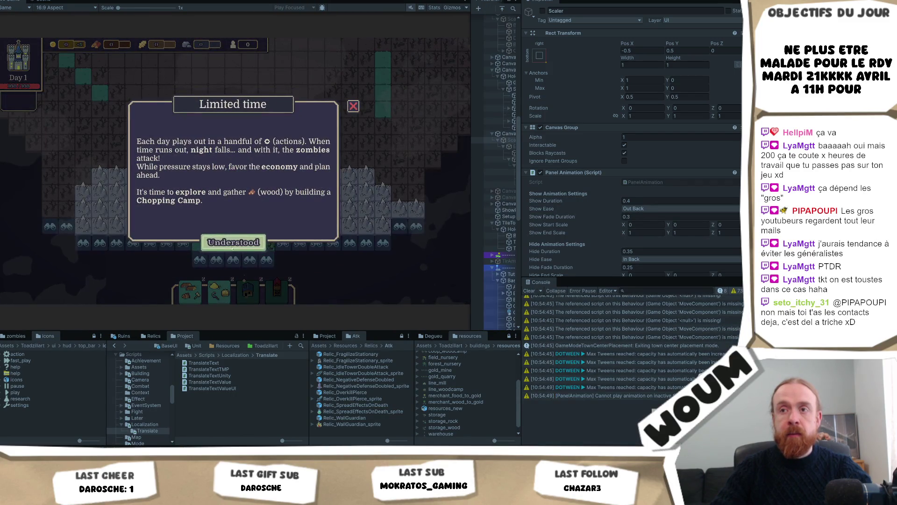
click(233, 248)
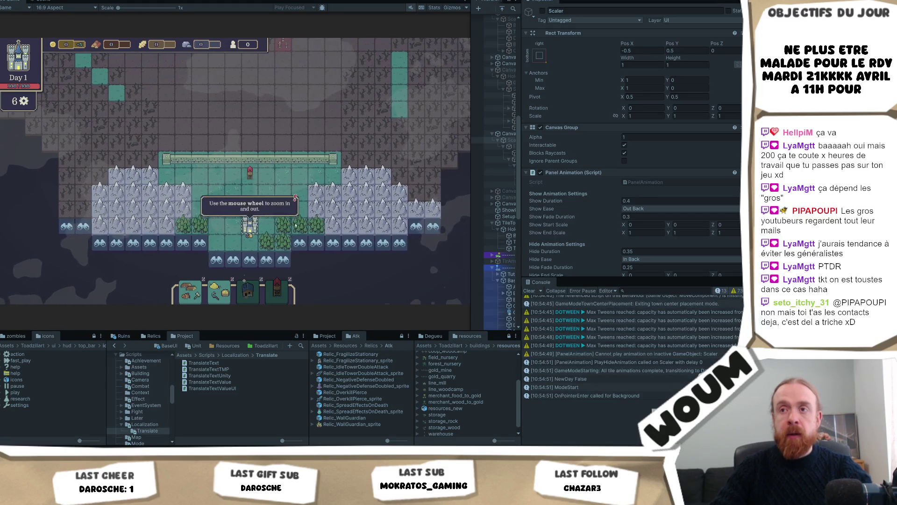
Build a chopping camp on the forest tile and reveal discoverable tiles until actions run out
click(296, 226)
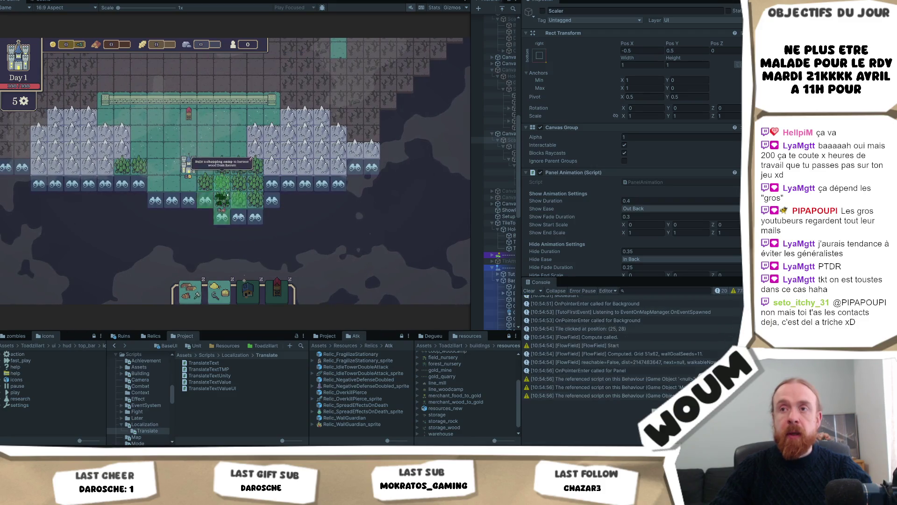
click(224, 188)
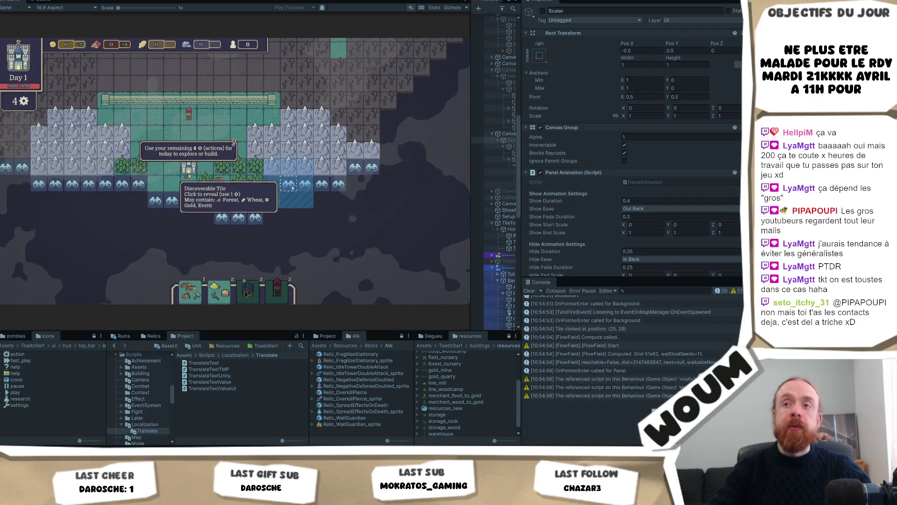
click(304, 189)
click(338, 187)
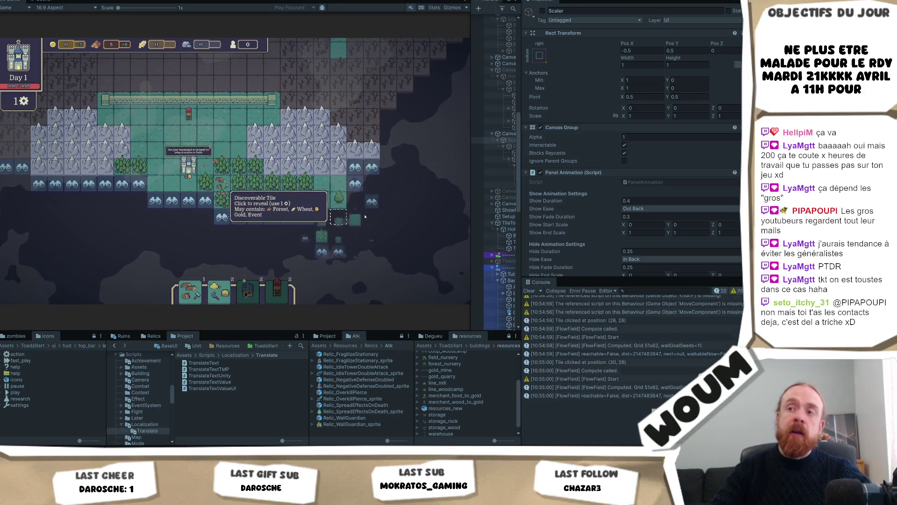
click(356, 217)
click(353, 184)
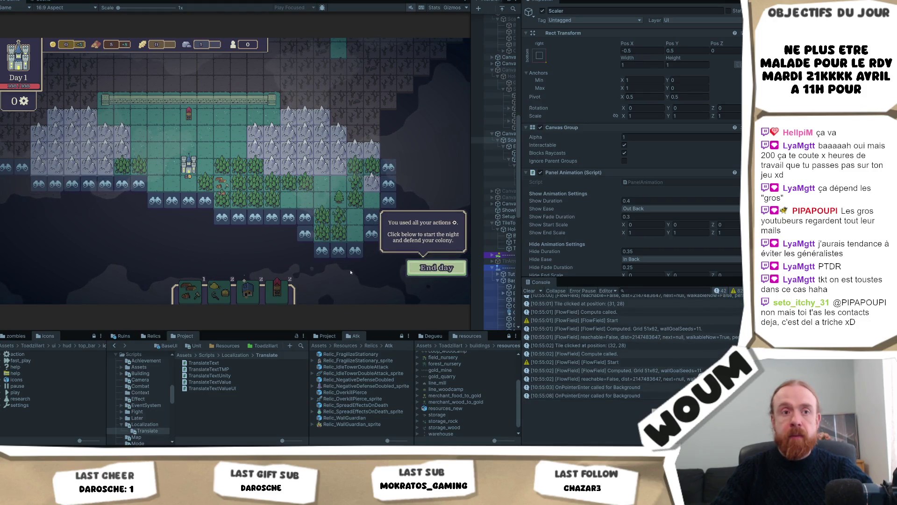
End the day, then open the FlowField warning's source in DebugManager.cs from the Console
click(435, 269)
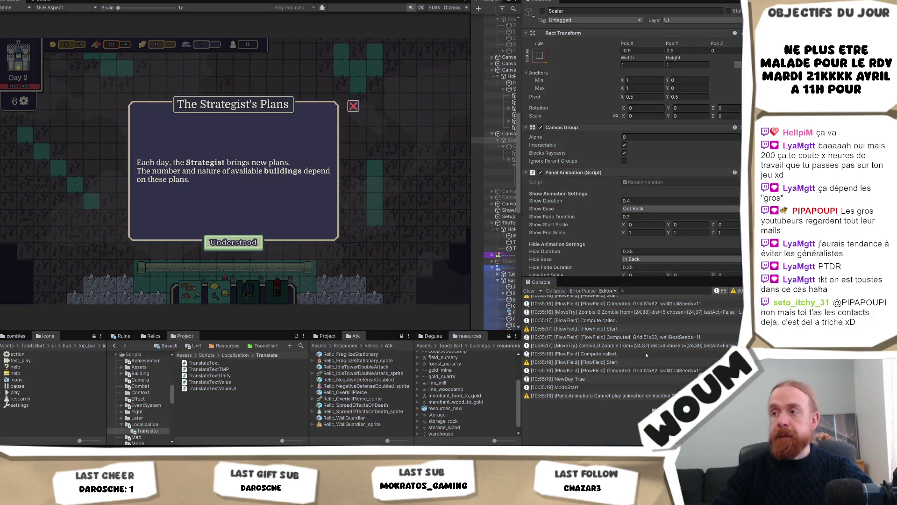
click(613, 332)
double_click(612, 321)
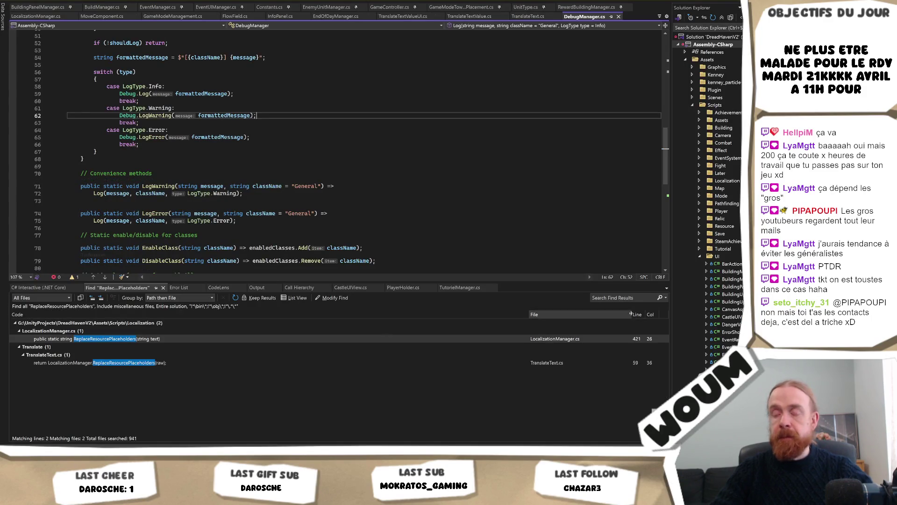
Comment out the 'Compute called.' and '[FlowField] Start' log lines in Compute and save FlowField.cs
key(alt+Tab)
key(ctrl+a)
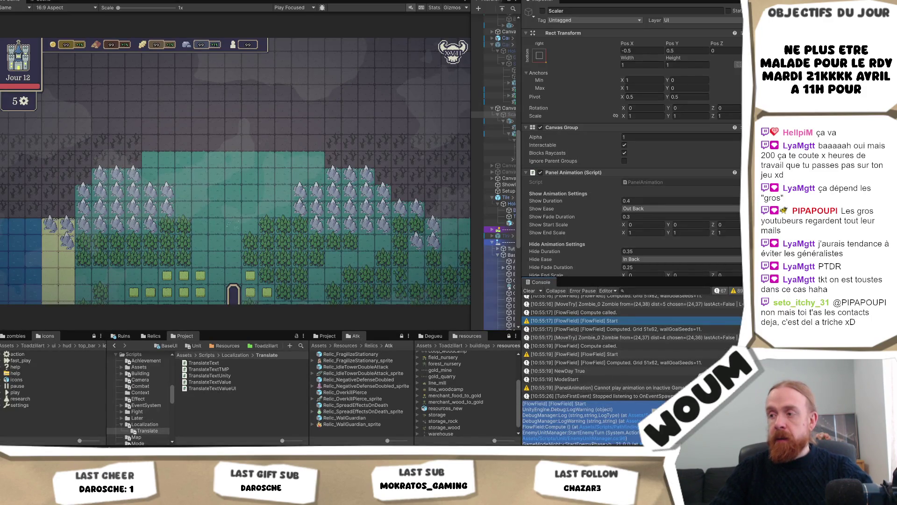
click(634, 428)
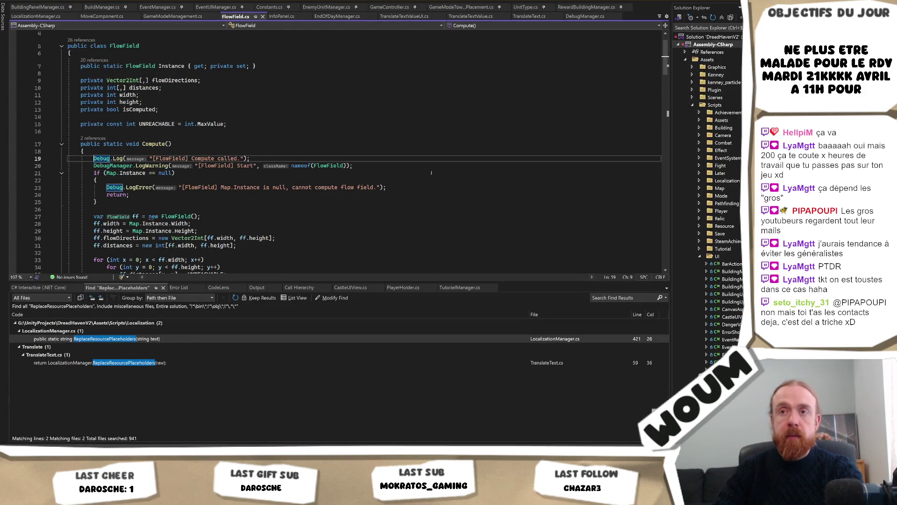
drag(92, 159, 90, 165)
key(ctrl+k)
key(ctrl+c)
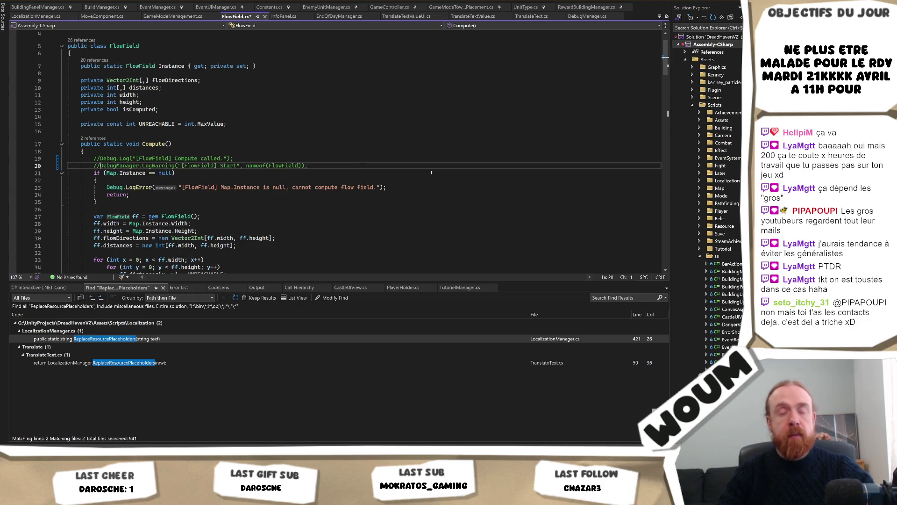
key(ctrl+s)
Switch to Unity so the scripts recompile, then return to Visual Studio
scroll(429, 174, down, 8)
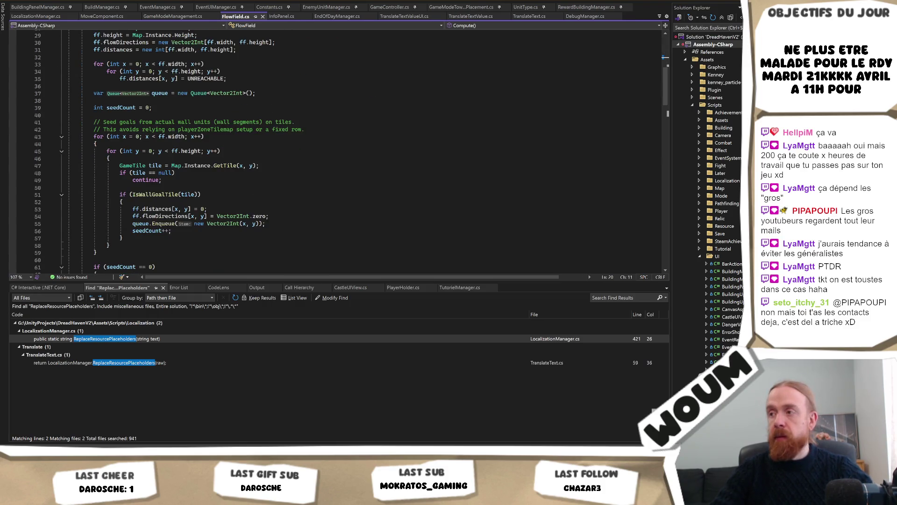
key(alt+Tab)
key(alt+Tab)
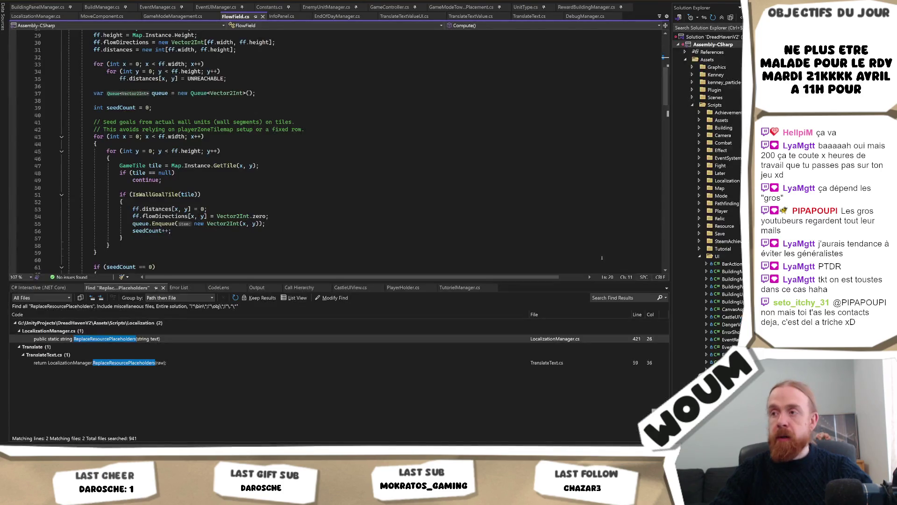
key(alt+Tab)
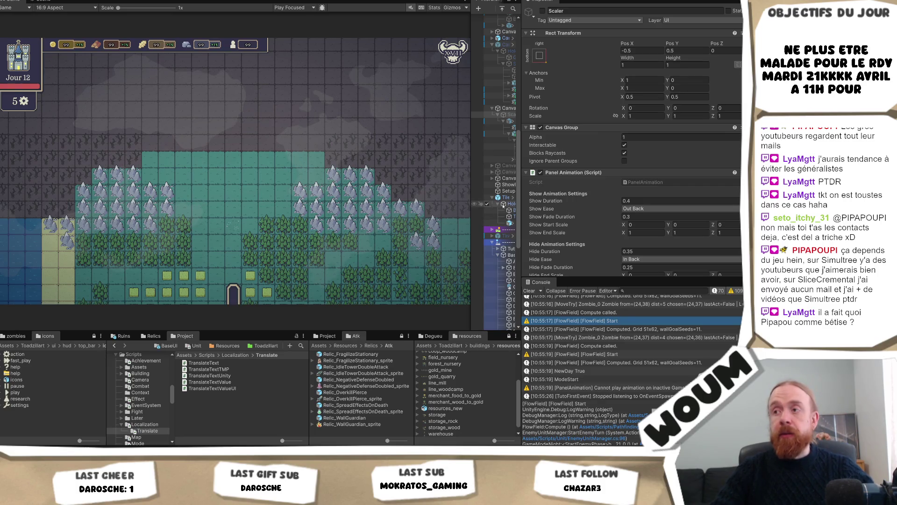
Widen the Hierarchy with the panel splitters, scroll the Scaler's Inspector, then return to Visual Studio
drag(521, 201, 583, 201)
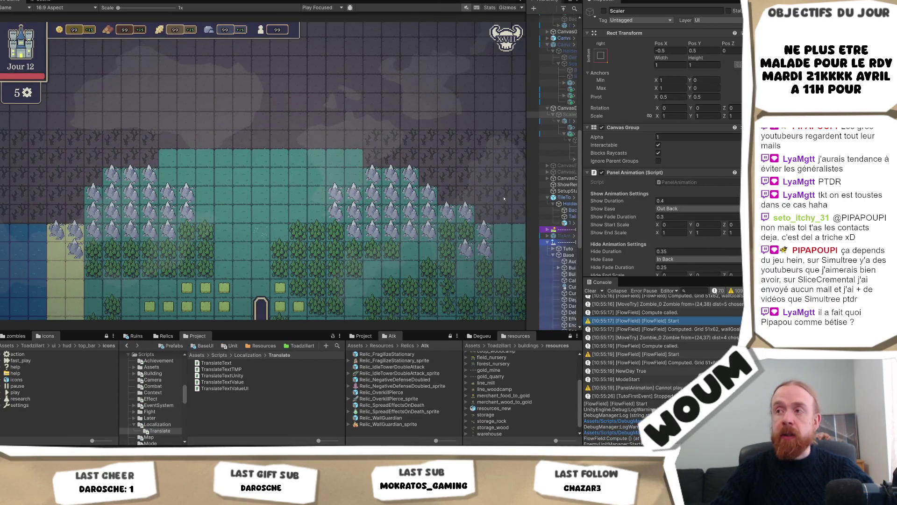
drag(527, 182, 452, 179)
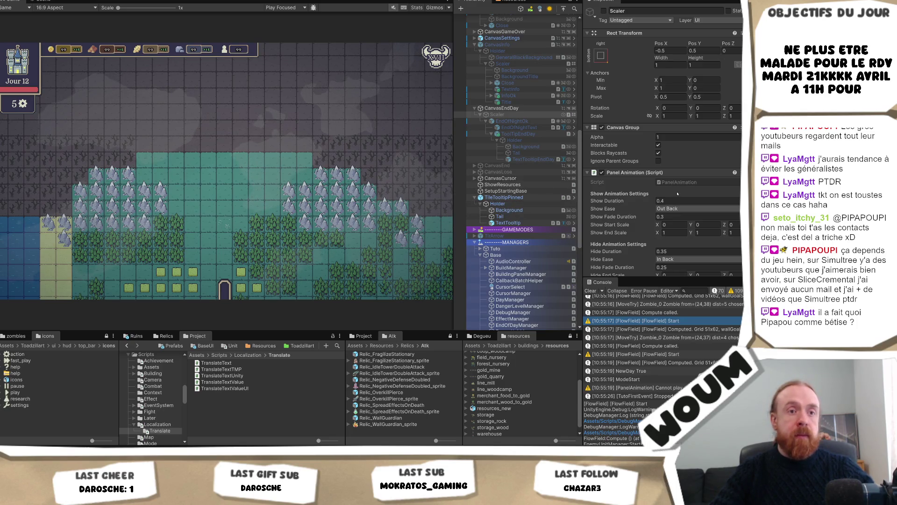
scroll(677, 194, down, 5)
scroll(677, 193, down, 1)
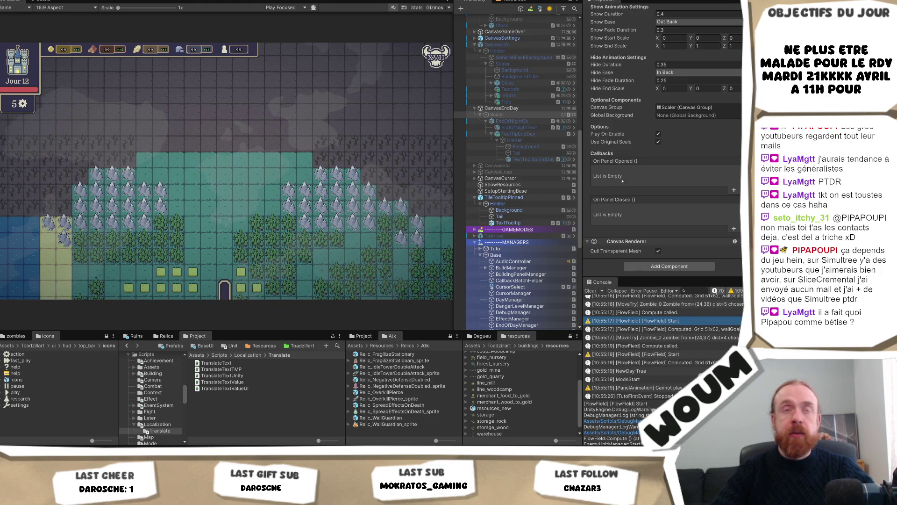
scroll(671, 179, up, 10)
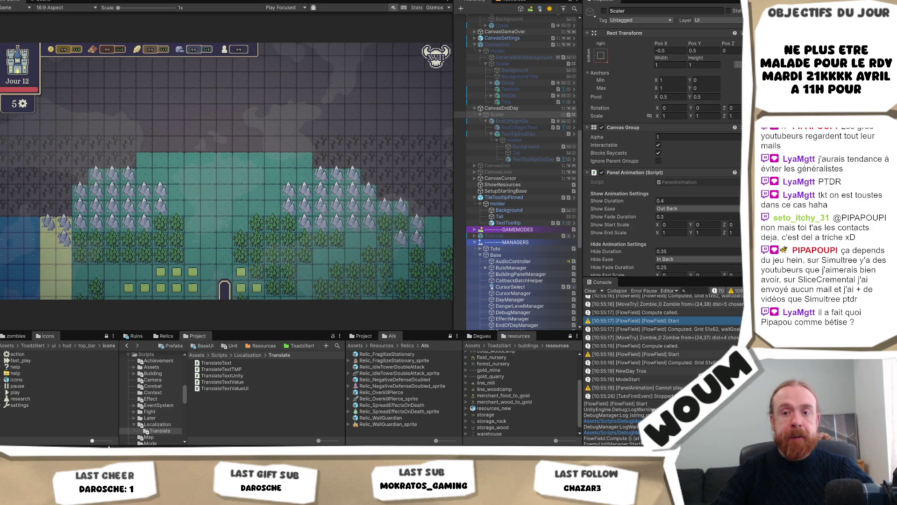
key(alt+Tab)
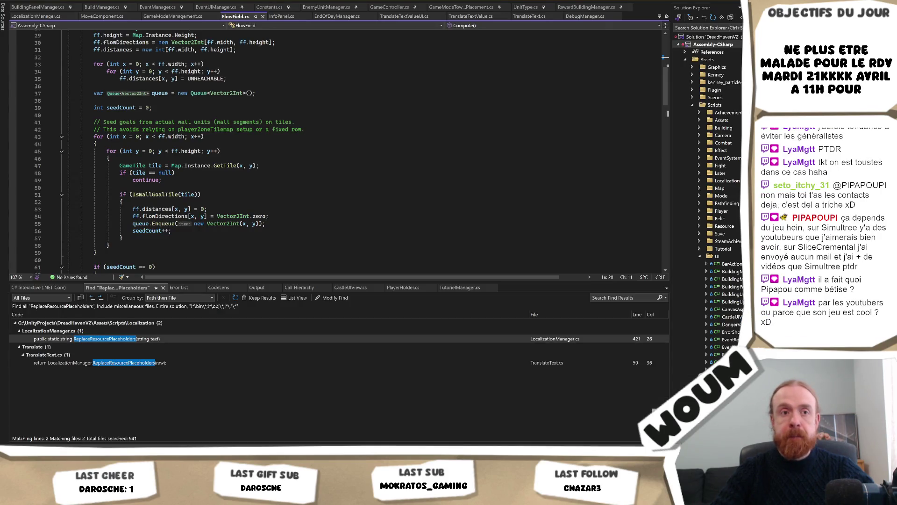
Scroll up to check the commented Debug lines in FlowField.cs, then return to Unity
scroll(258, 204, up, 7)
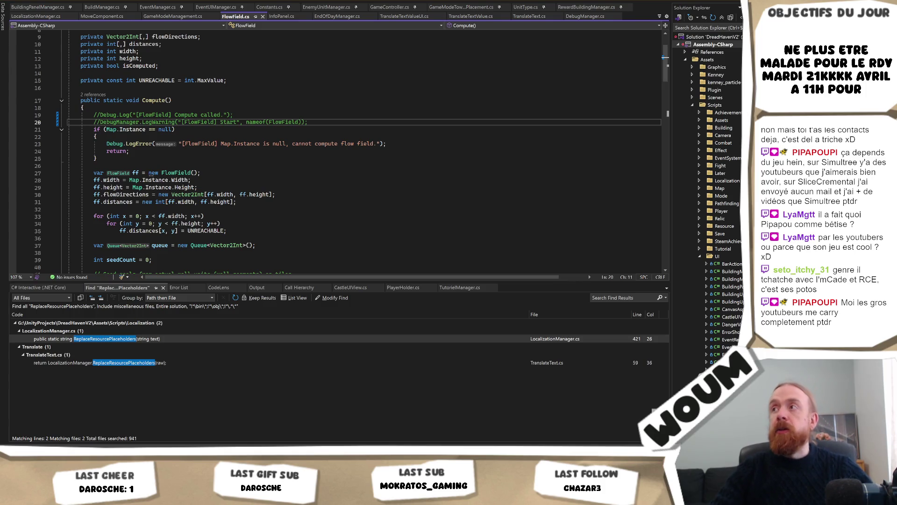
key(alt+Tab)
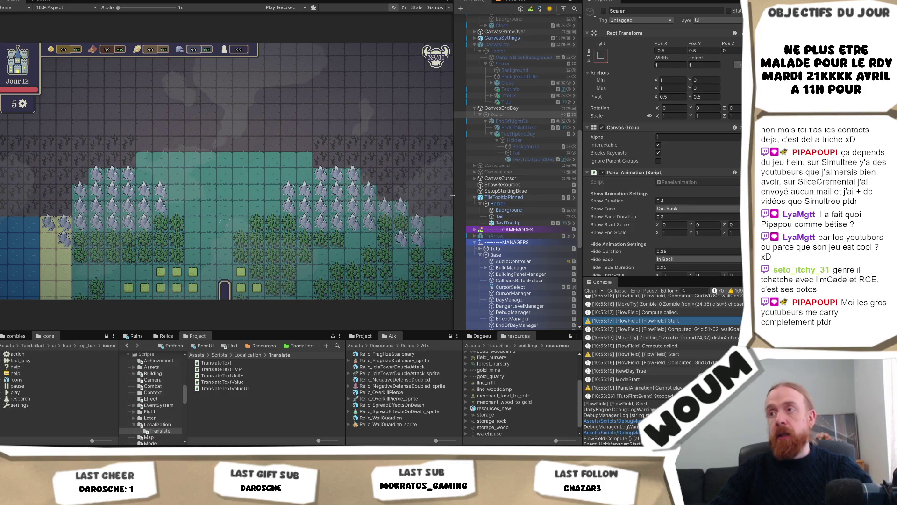
Widen the game view, dismiss the Welcome dialog, and build a chopping camp on the forest tile
mouse_move(452, 196)
mouse_down()
mouse_move(486, 205)
mouse_move(456, 208)
mouse_up()
scroll(537, 271, down, 3)
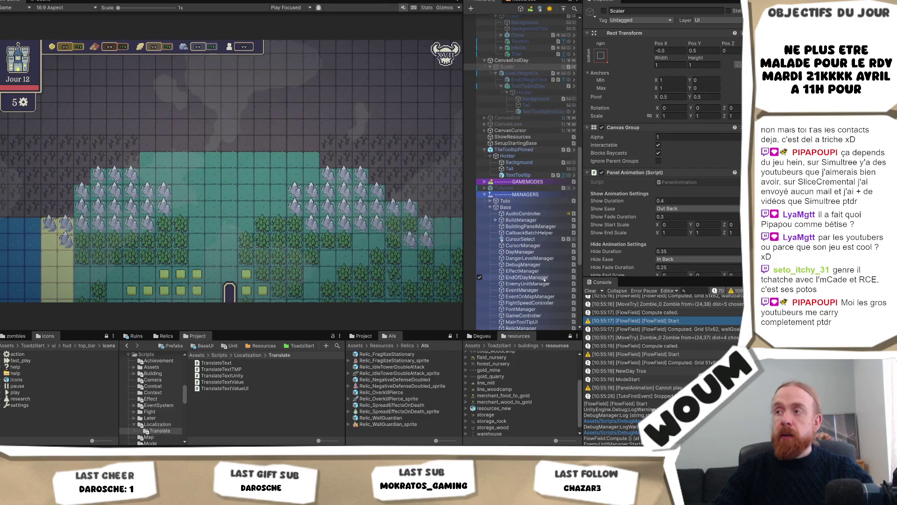
scroll(714, 241, down, 10)
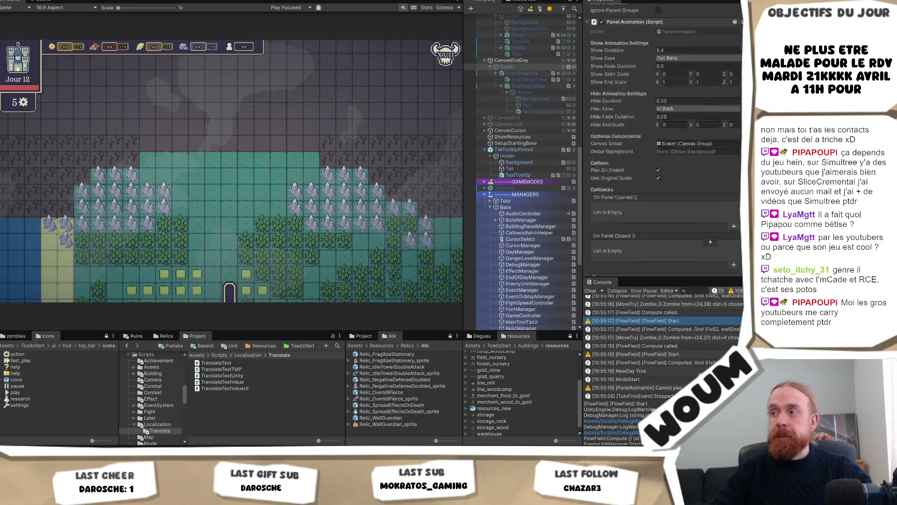
scroll(714, 240, up, 10)
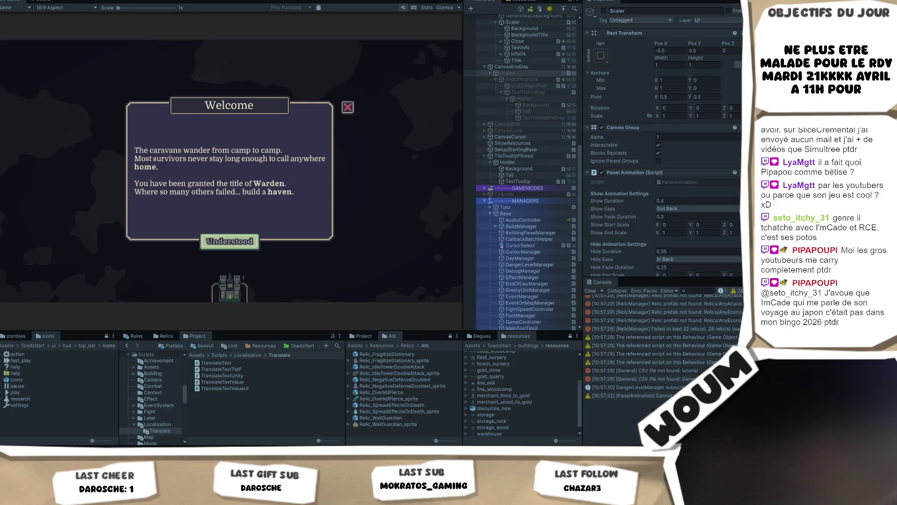
click(230, 241)
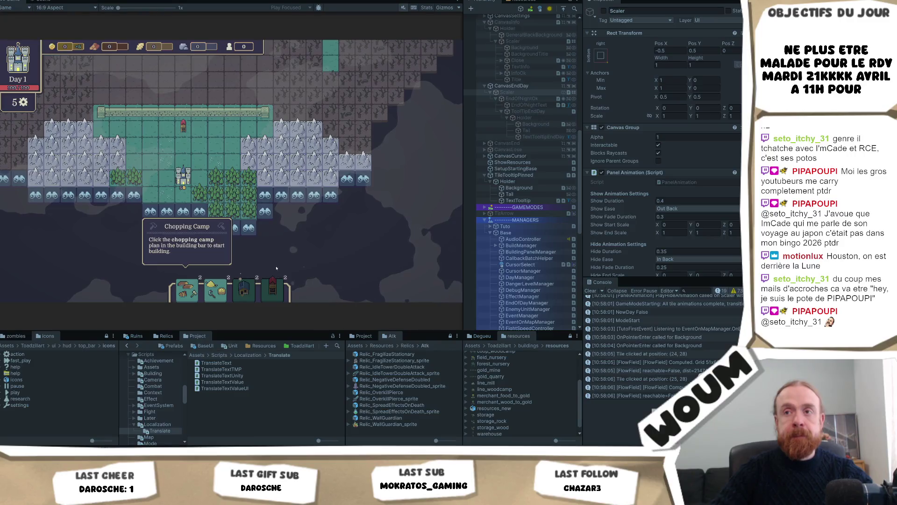
click(244, 189)
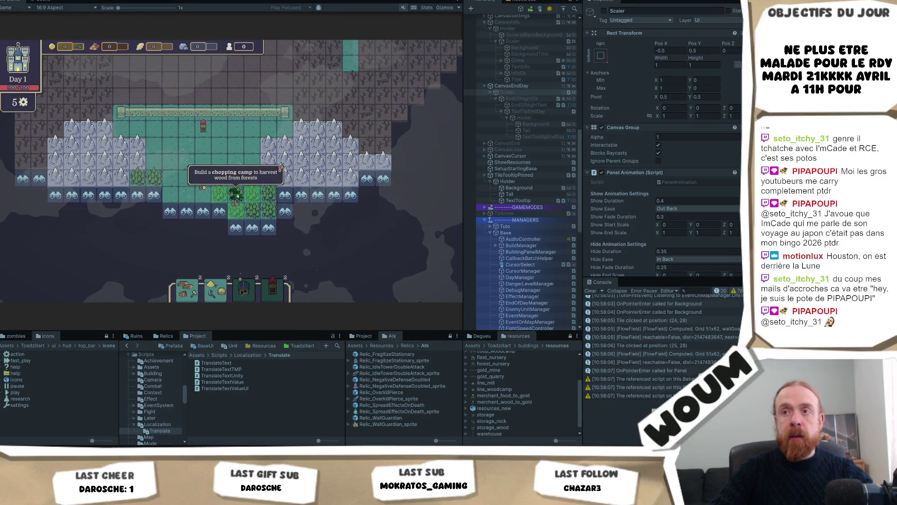
Reveal discoverable tiles until actions reach 0 and End day appears, then stop play mode
key(d)
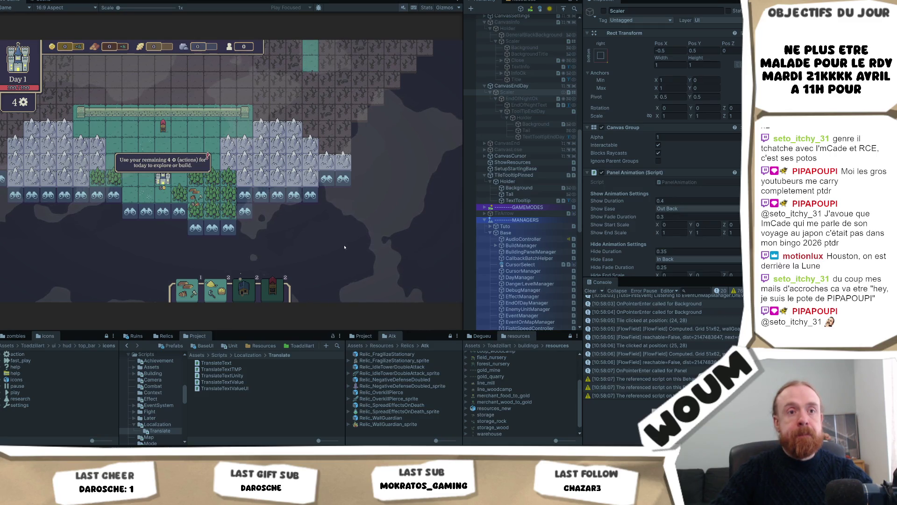
click(246, 213)
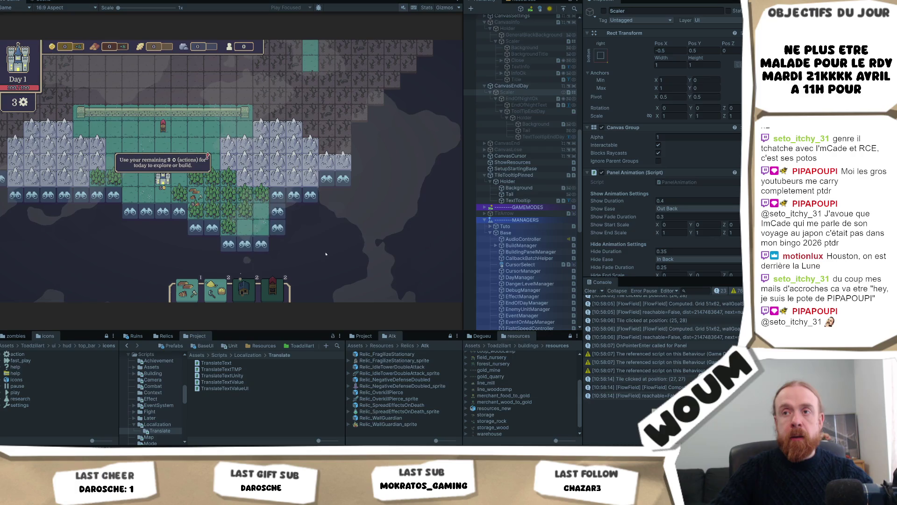
click(277, 211)
click(311, 208)
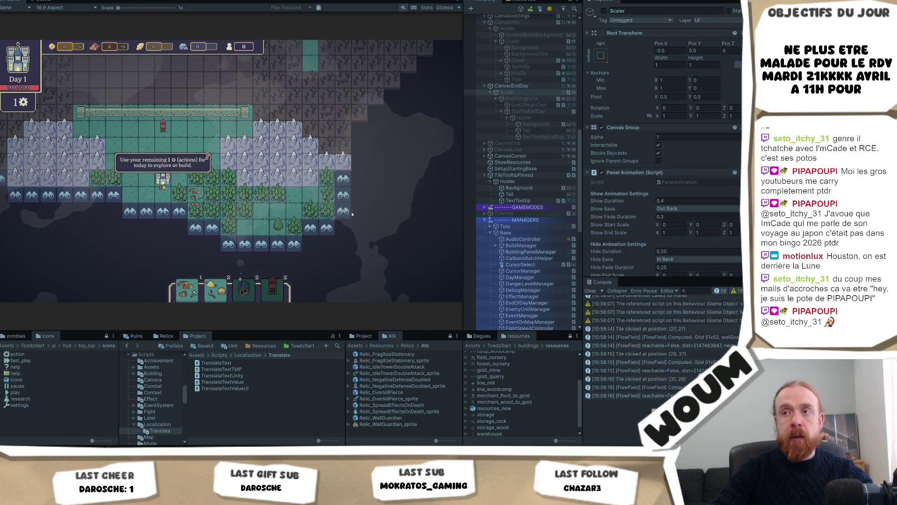
click(344, 209)
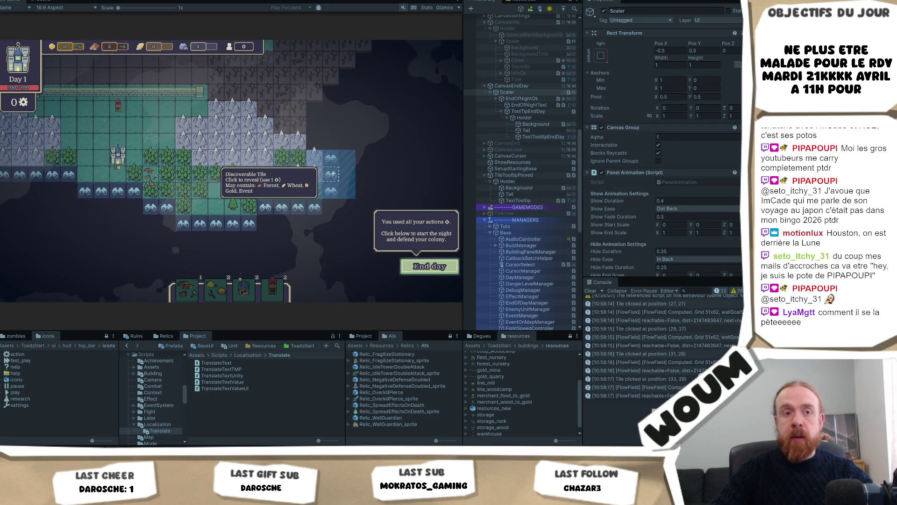
click(336, 162)
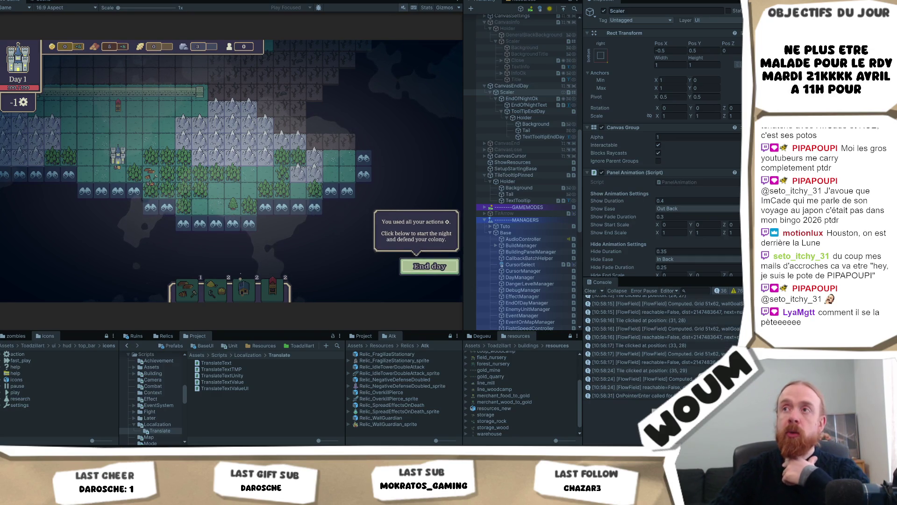
click(281, 153)
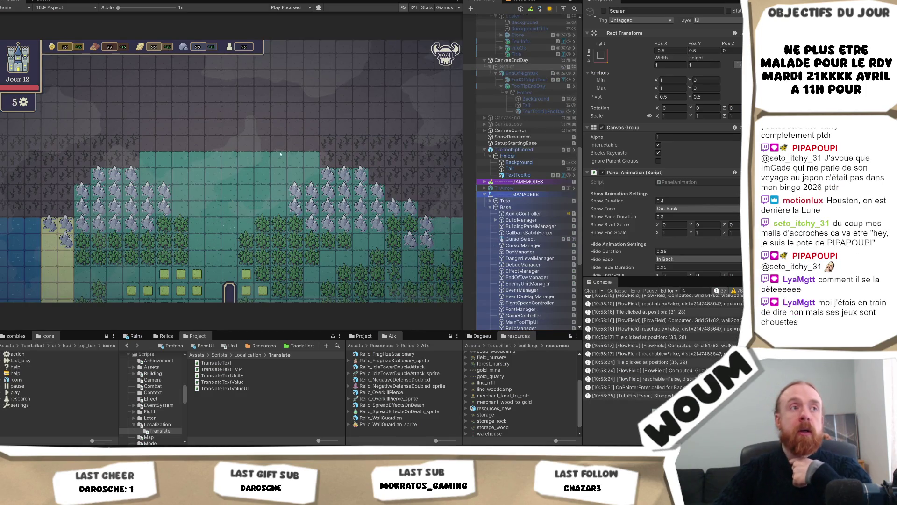
Re-enable the Scaler under CanvasEndDay and select its EndOfNightOk button
scroll(538, 113, up, 3)
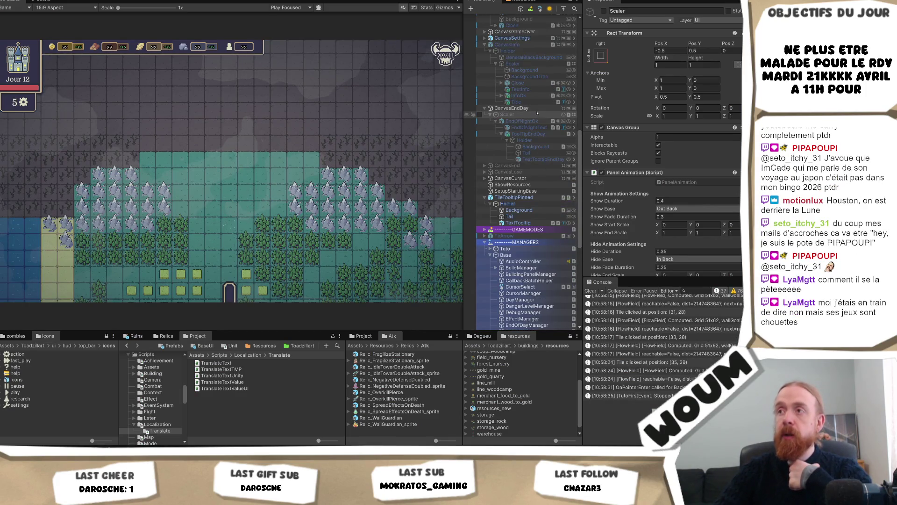
scroll(538, 113, up, 2)
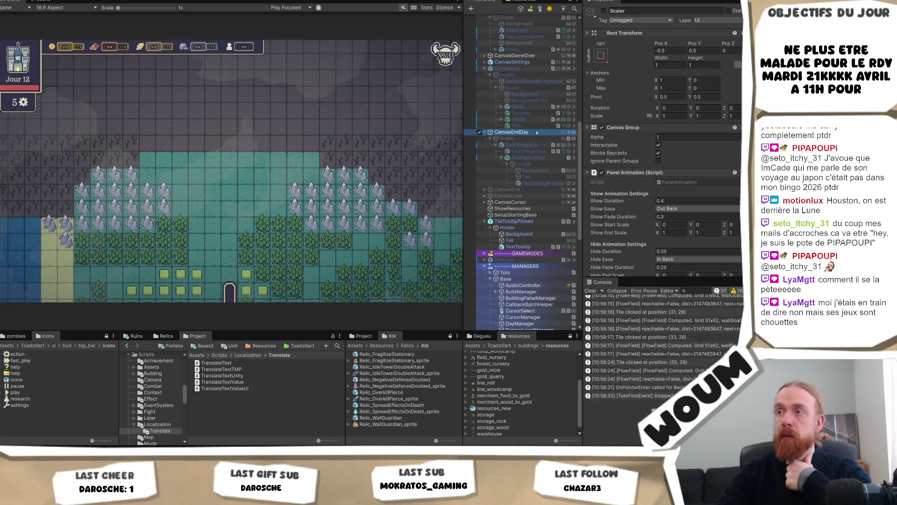
click(537, 139)
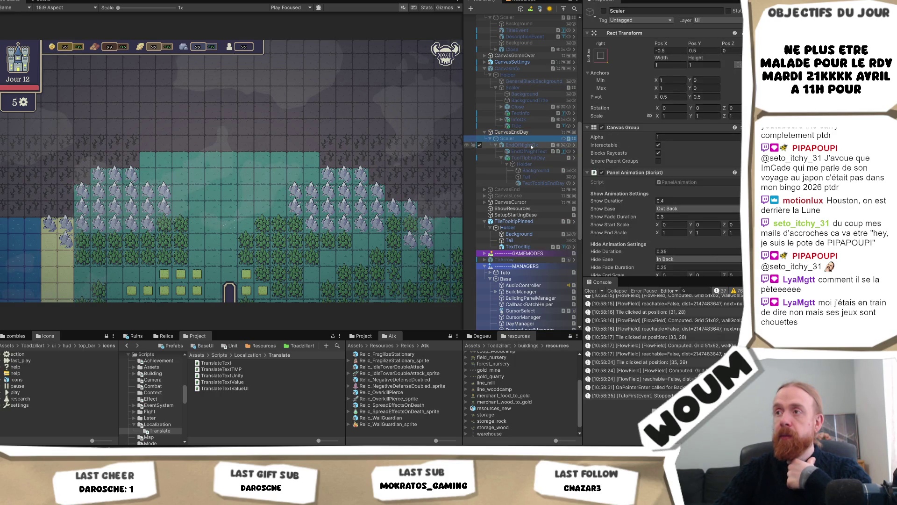
click(532, 145)
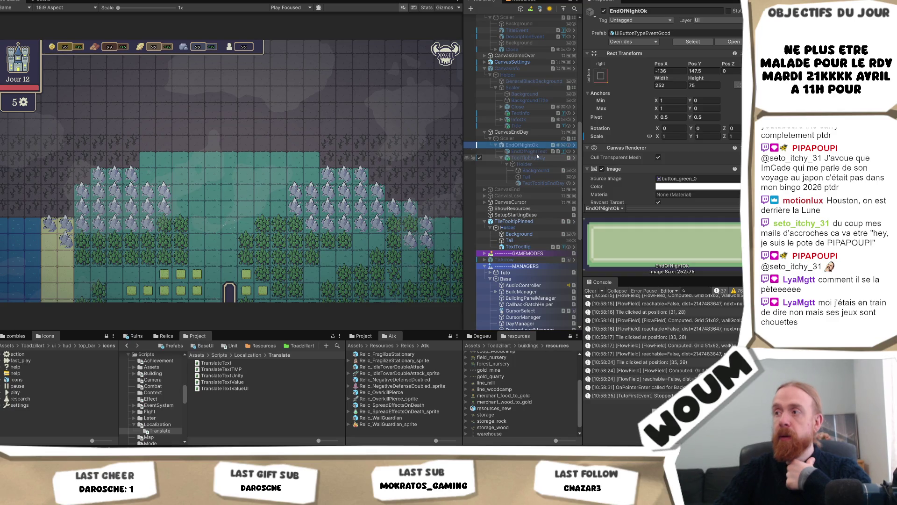
click(542, 132)
click(507, 139)
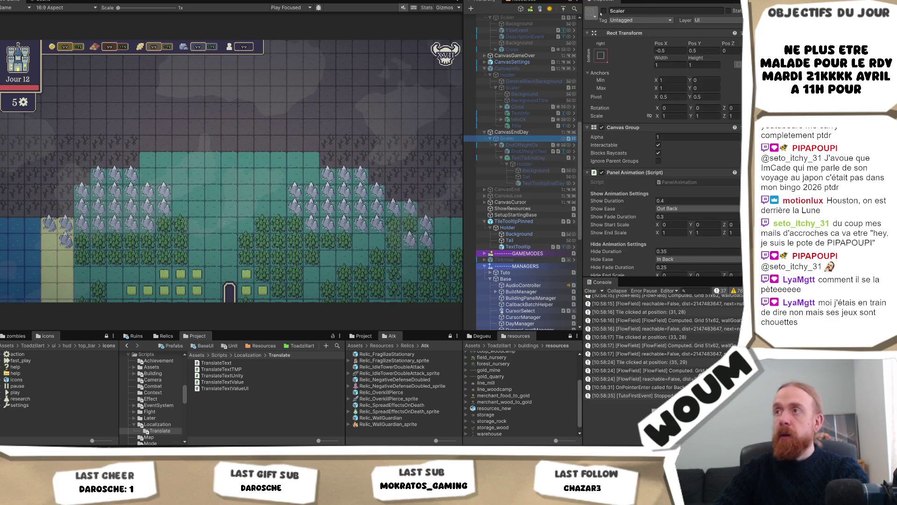
click(479, 138)
click(534, 145)
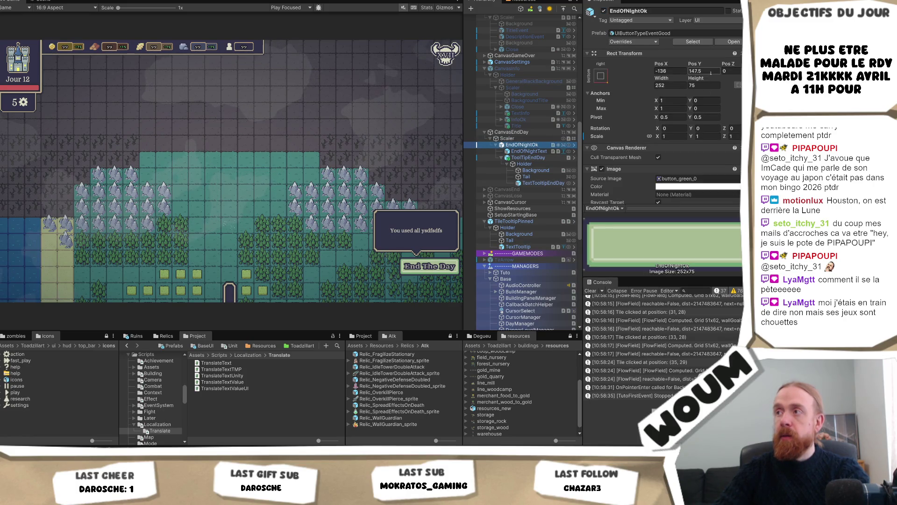
Set EndOfNightOk's Pos X to -146 with Pos Y kept at 147.5, then start the game
click(711, 72)
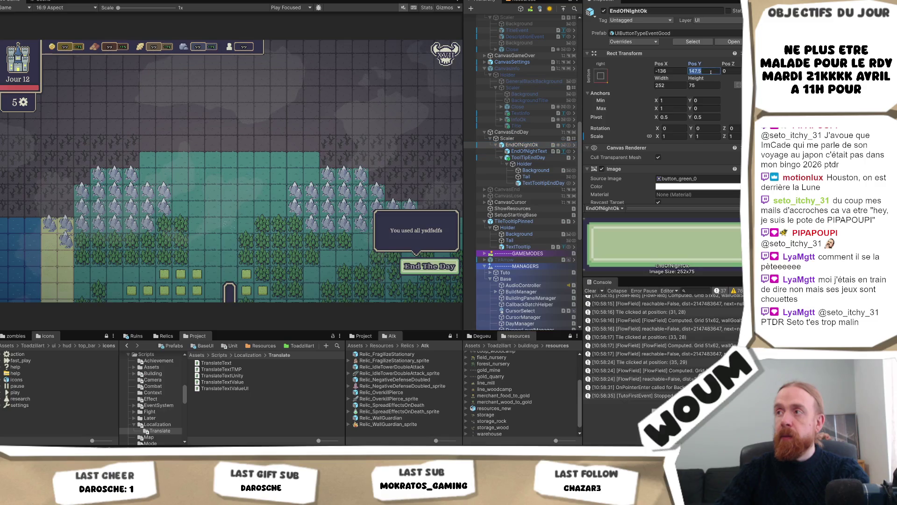
text(+10)
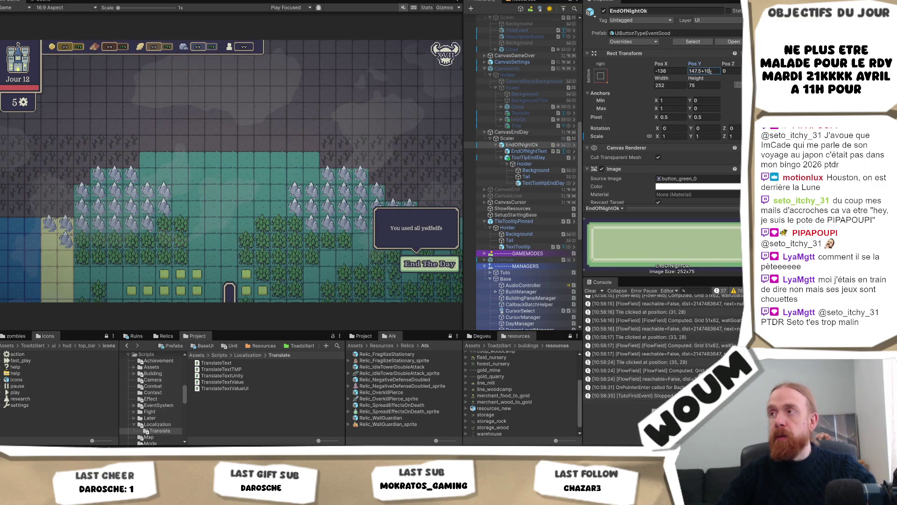
key(Escape)
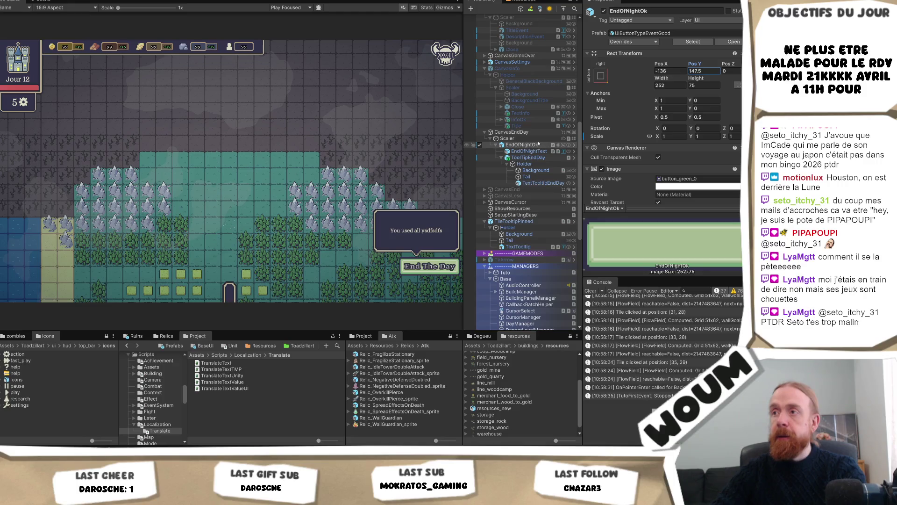
click(557, 144)
click(670, 71)
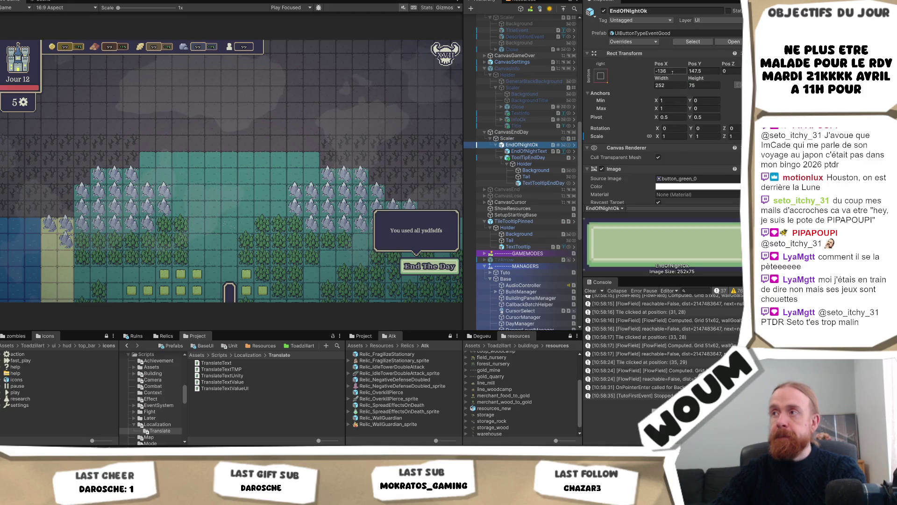
text(-10)
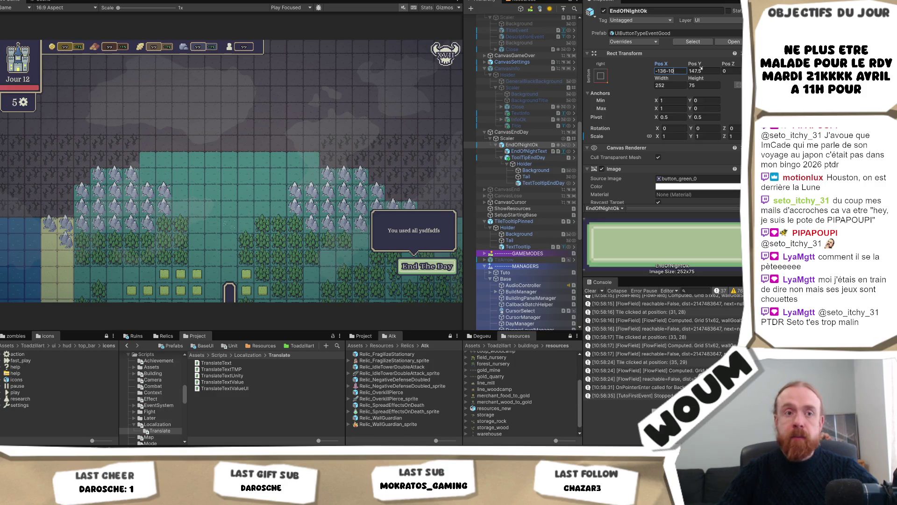
click(701, 71)
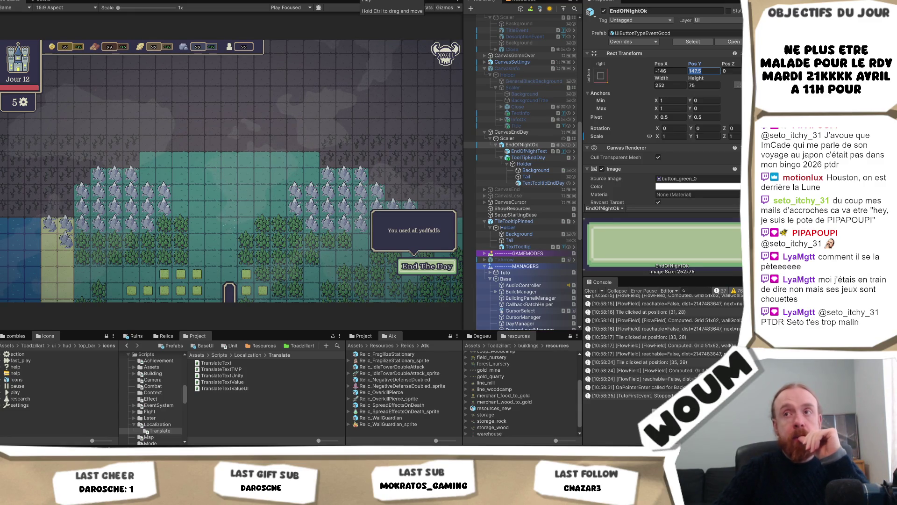
key(ctrl+r)
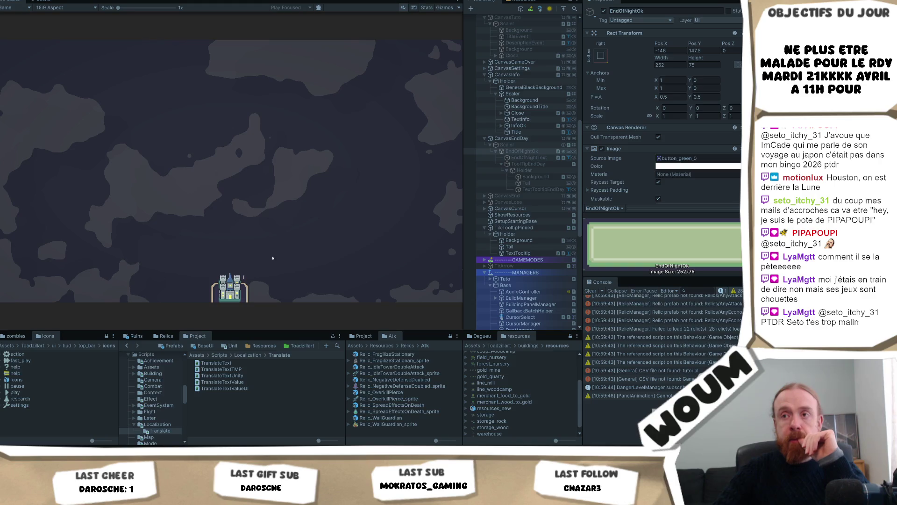
Dismiss the Welcome message, place the settlement, close the Limited time explanation, and pan the map
click(234, 241)
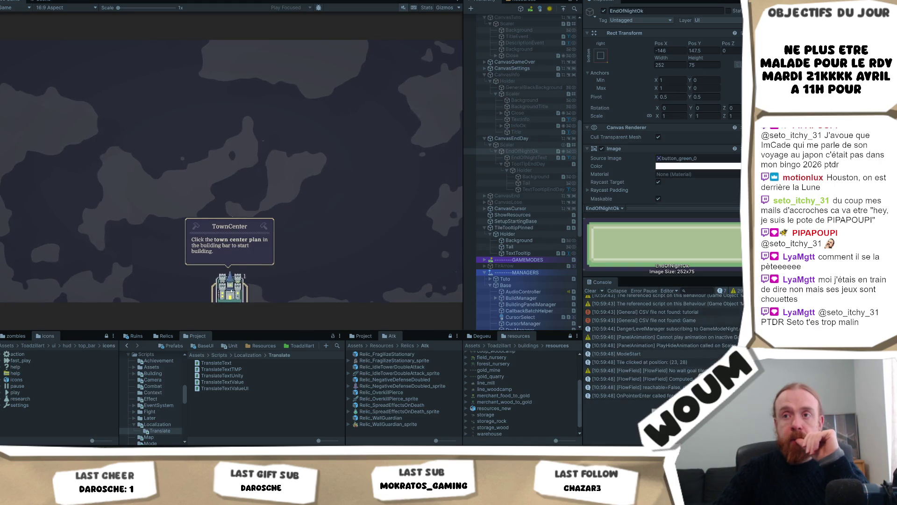
click(229, 226)
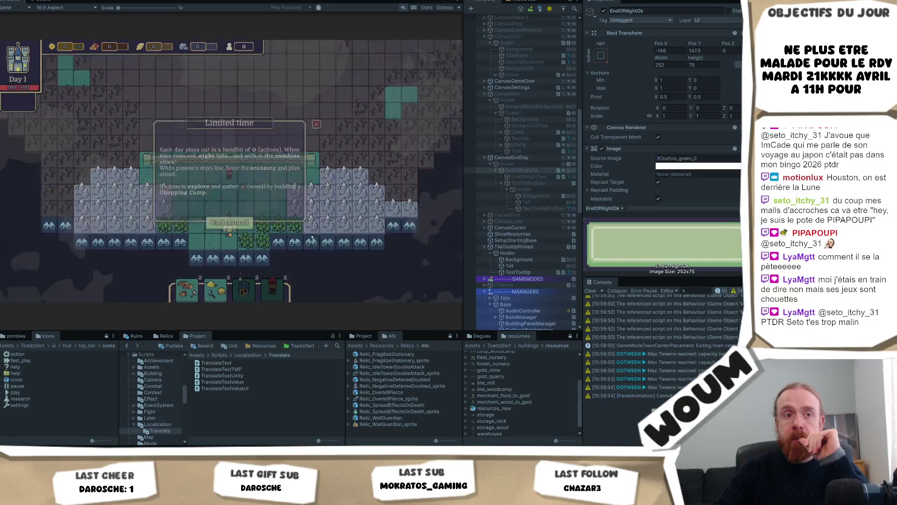
key(Return)
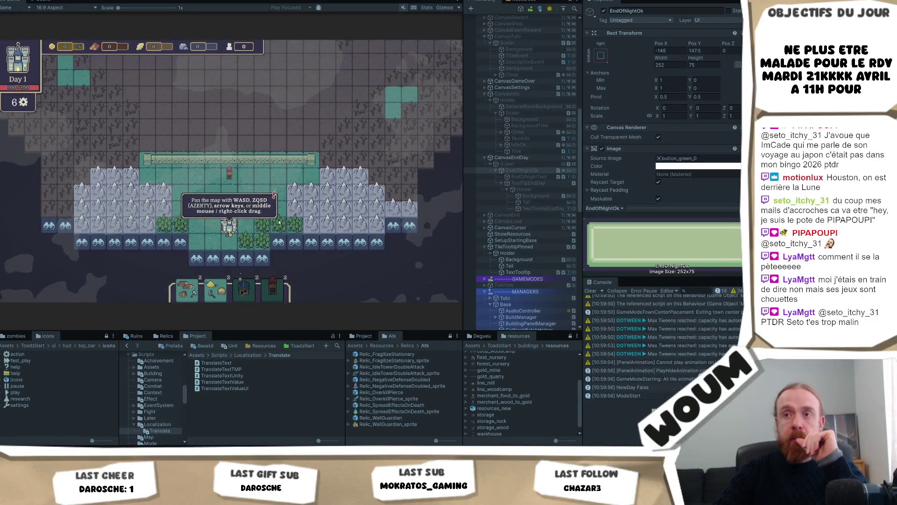
key(s)
key(d)
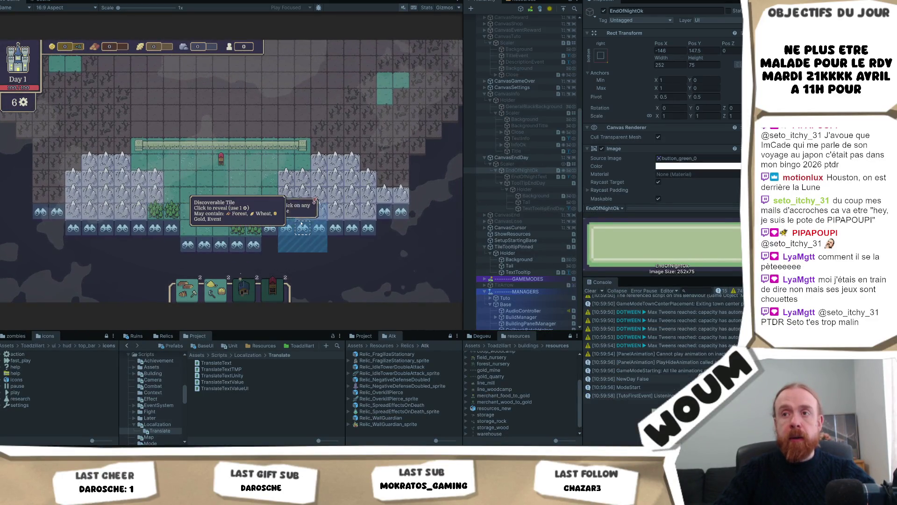
Build a Basic Tower and two Chopping Camps, explore four fog tiles, then end the day
click(219, 212)
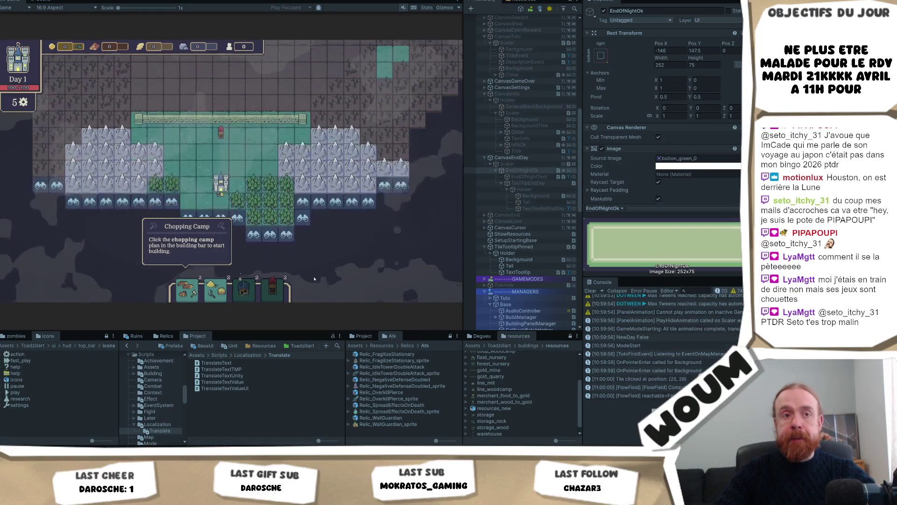
click(194, 279)
click(280, 201)
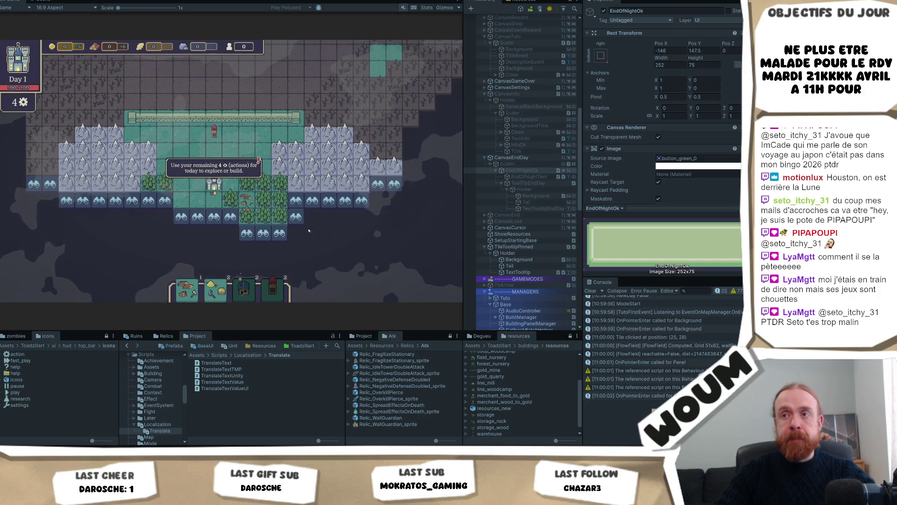
click(311, 216)
click(345, 216)
click(378, 200)
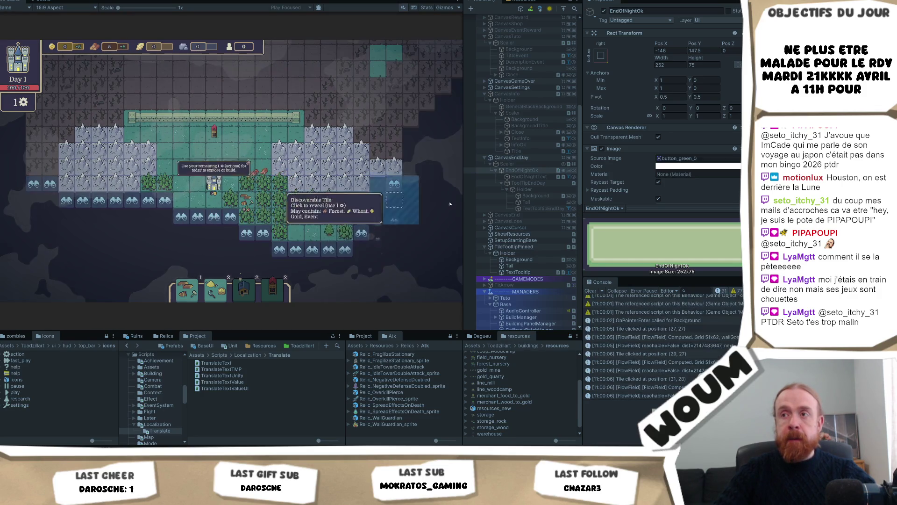
click(411, 184)
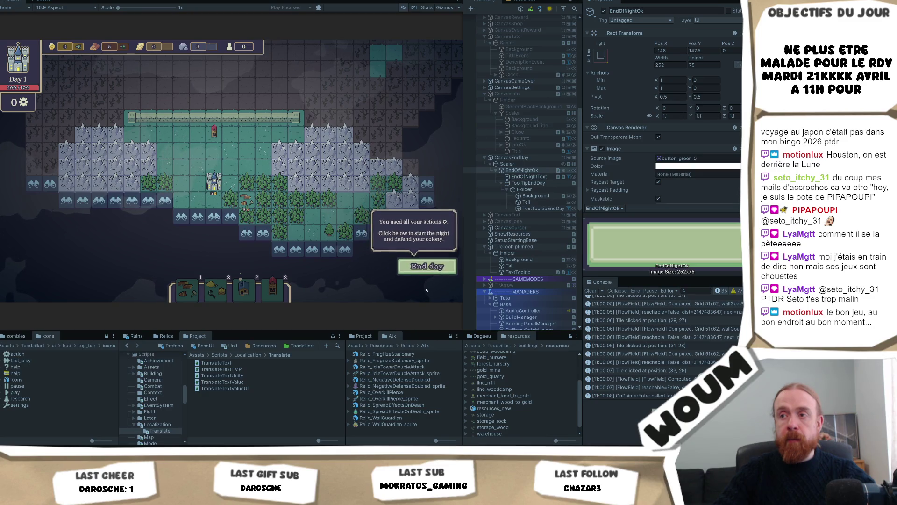
click(435, 270)
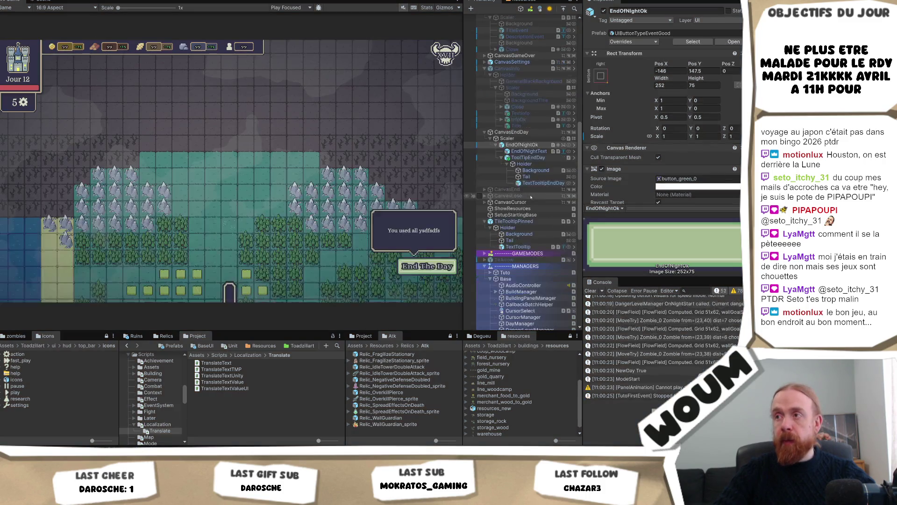
Reparent ToolTipEndDay directly under Scaler after EndOfNightOk, then view its Anchor Presets with Alt held
click(543, 157)
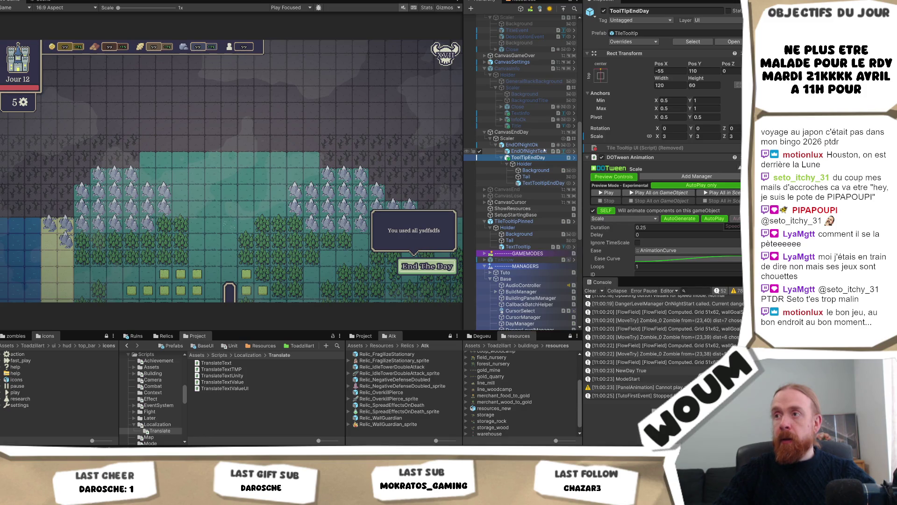
click(601, 76)
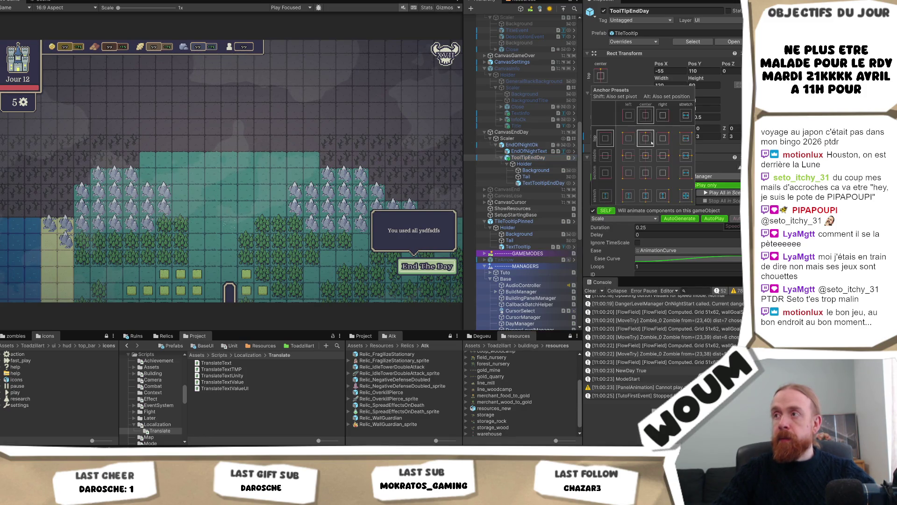
click(526, 158)
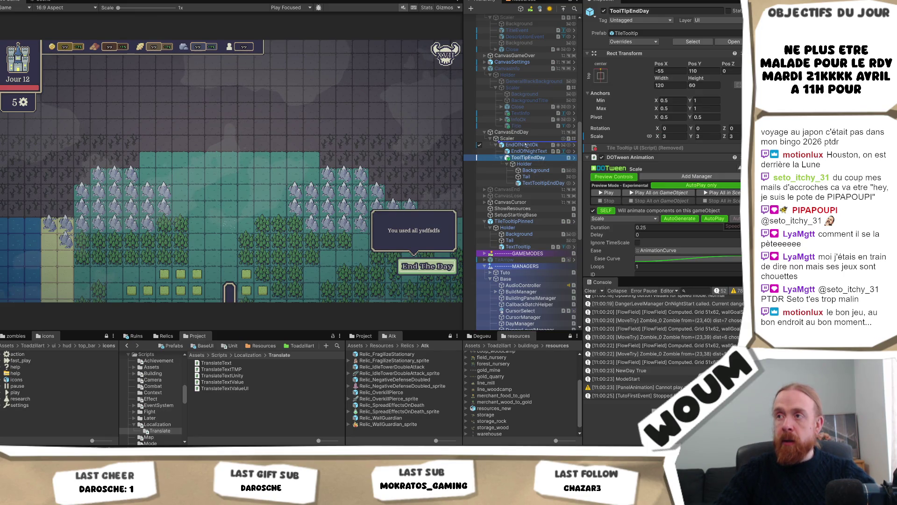
drag(526, 145, 524, 146)
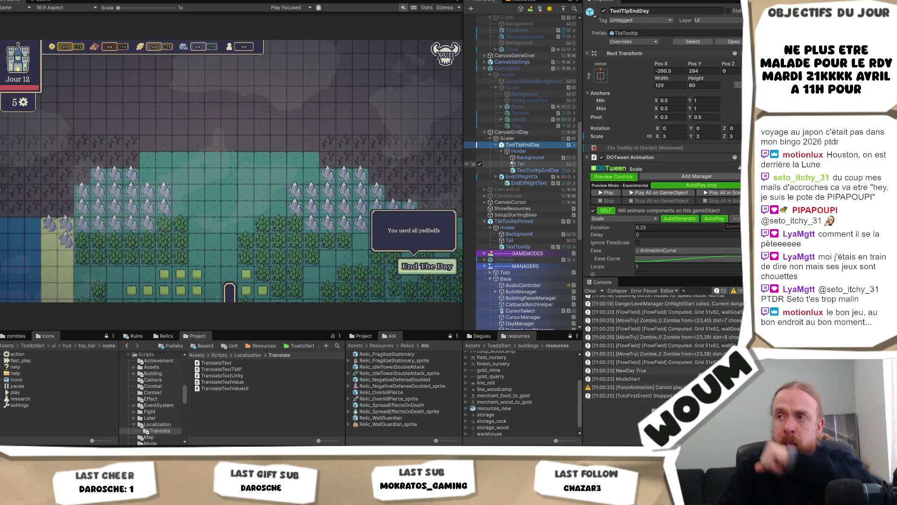
click(494, 145)
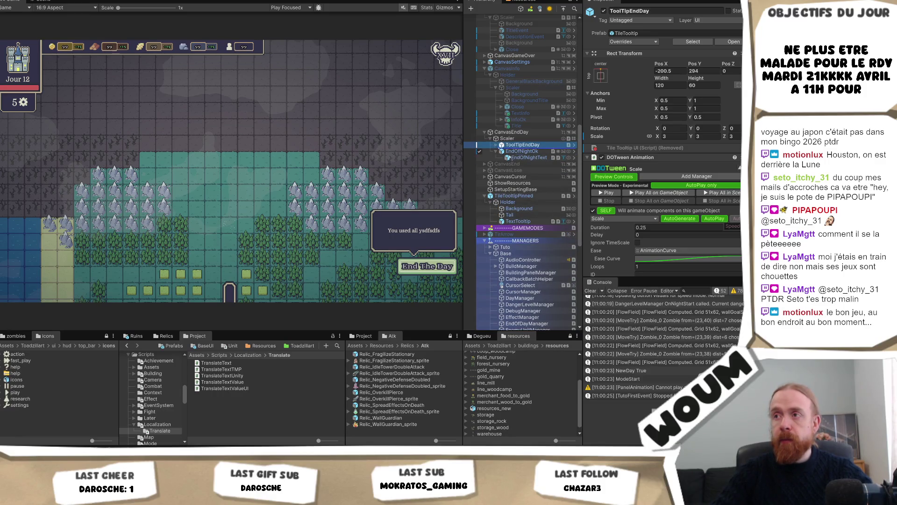
drag(496, 148, 504, 162)
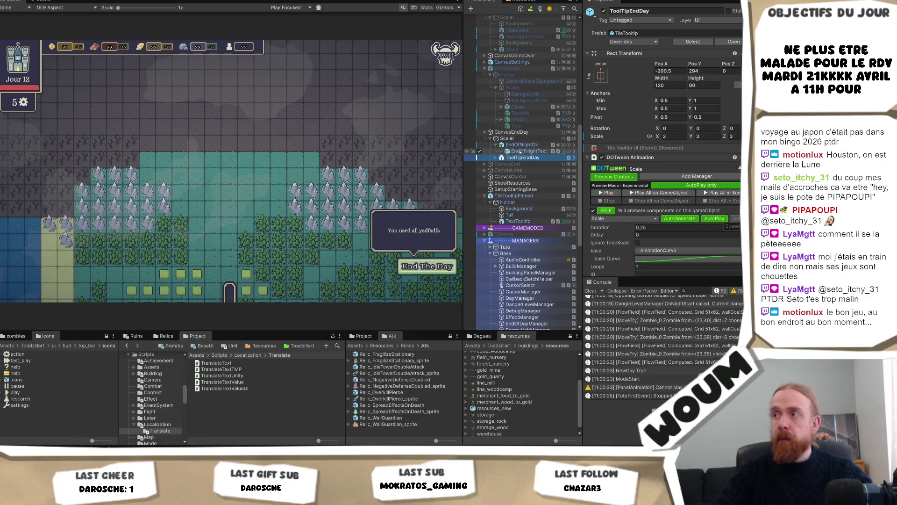
click(601, 75)
key(alt)
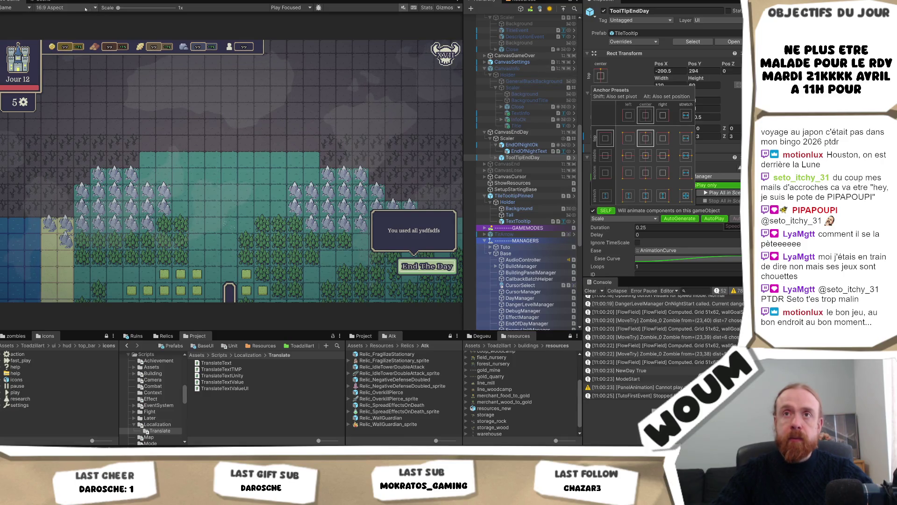
Preview the end-day button and tooltip at 16:10 and Free Aspect, then return the Game view to 16:9
click(65, 7)
click(77, 52)
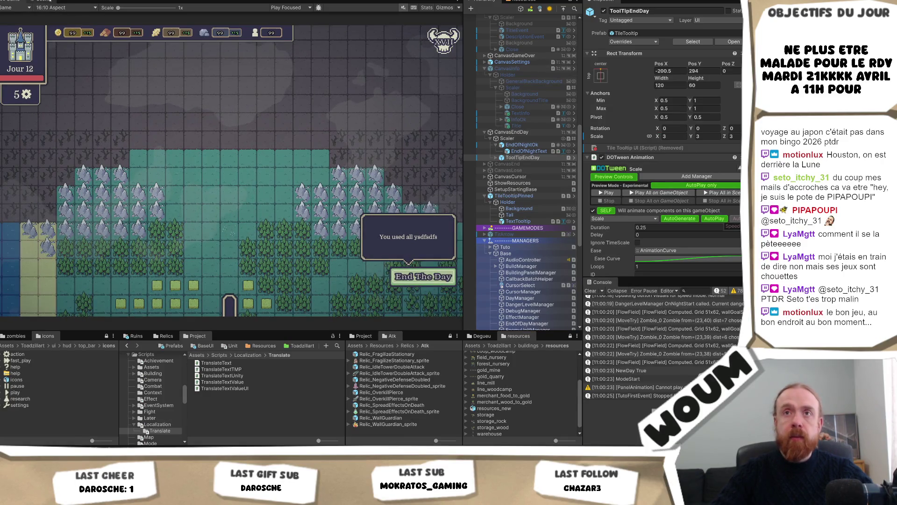
click(65, 7)
click(56, 15)
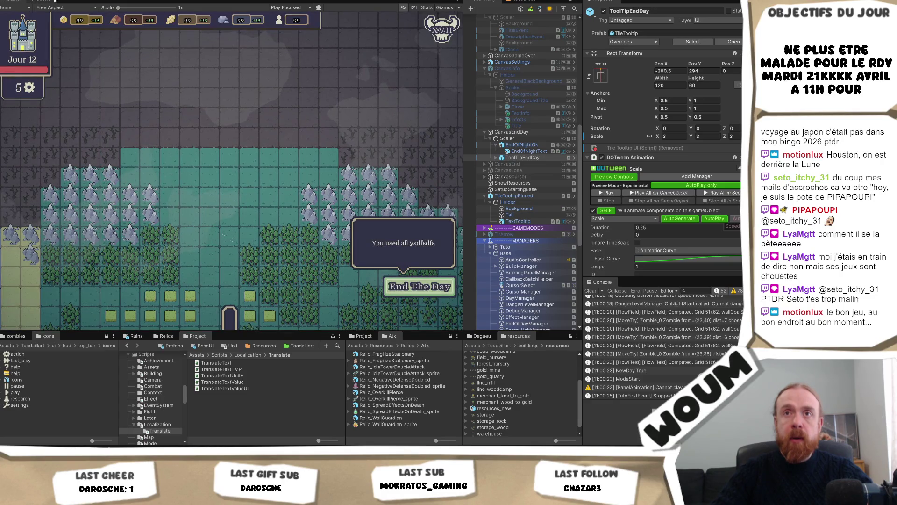
click(65, 8)
click(66, 58)
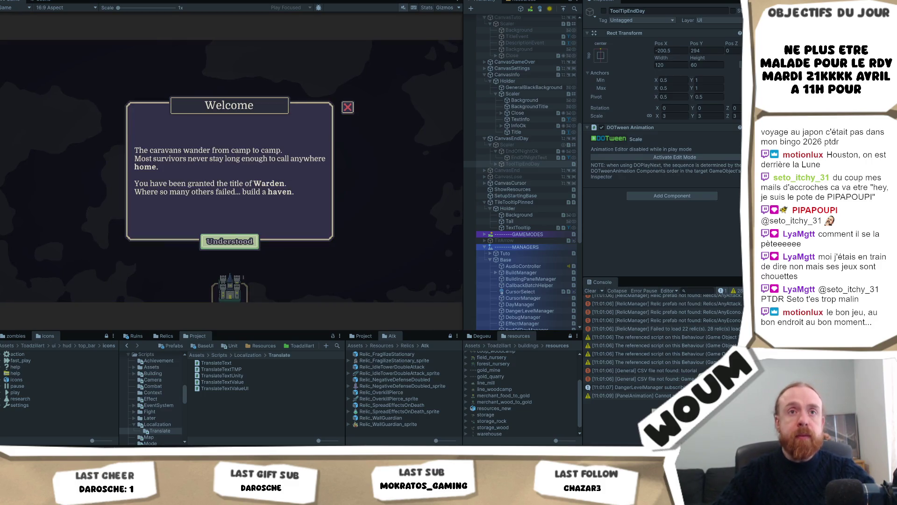
Acknowledge the Welcome dialog with Understood and place the town center on the highlighted starting tile
click(233, 241)
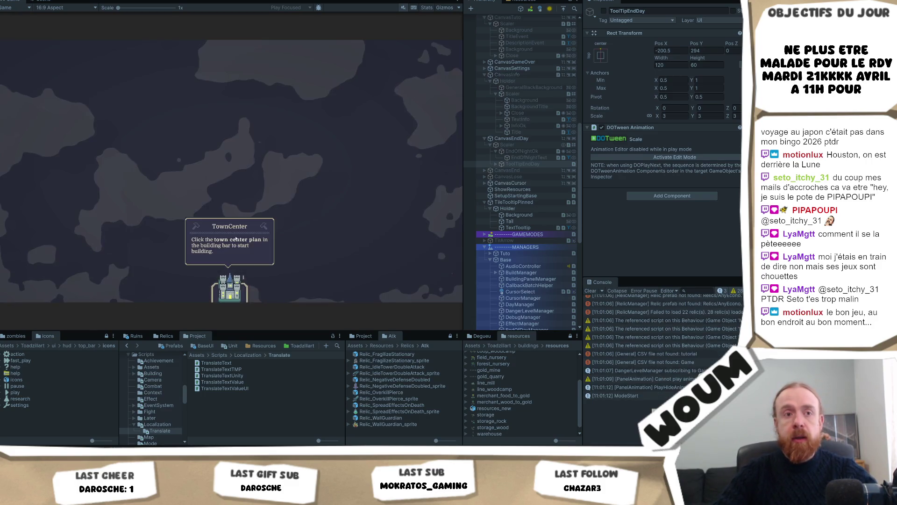
click(235, 241)
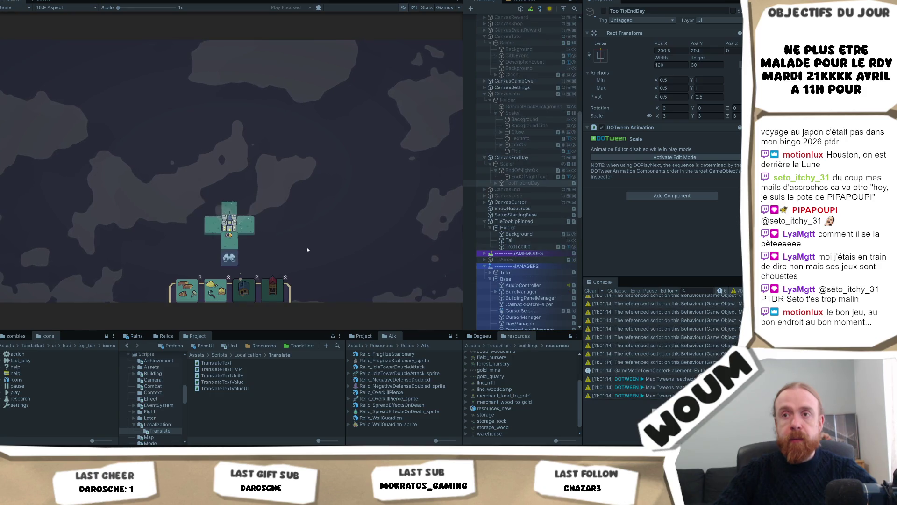
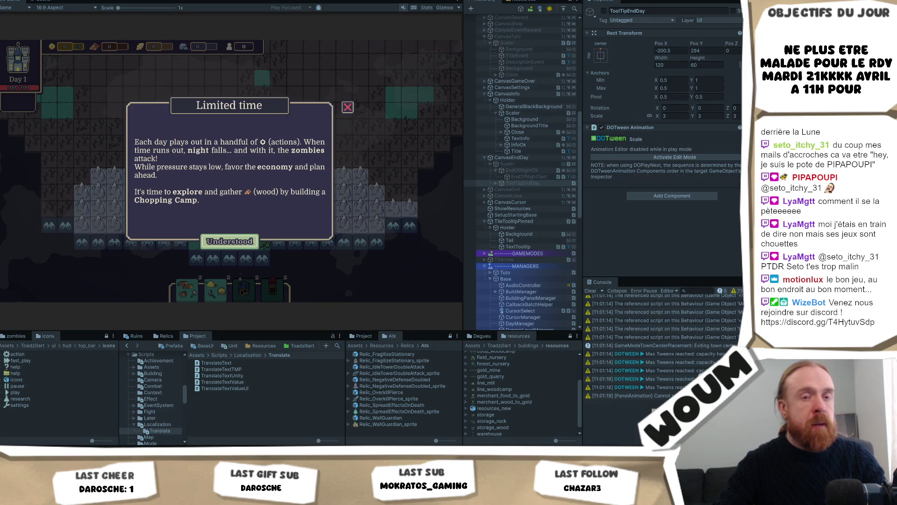
Dismiss the Limited time tutorial and reveal two neighbouring unexplored tiles
click(229, 241)
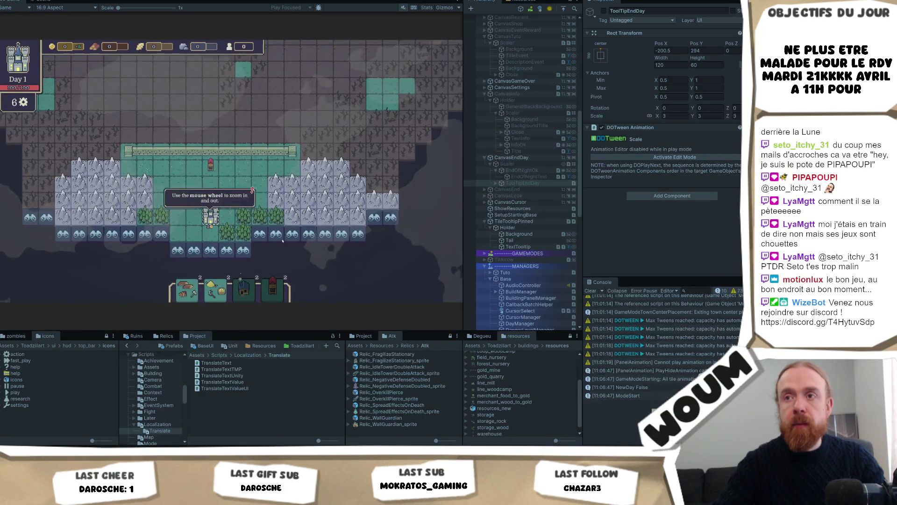
click(277, 234)
click(324, 233)
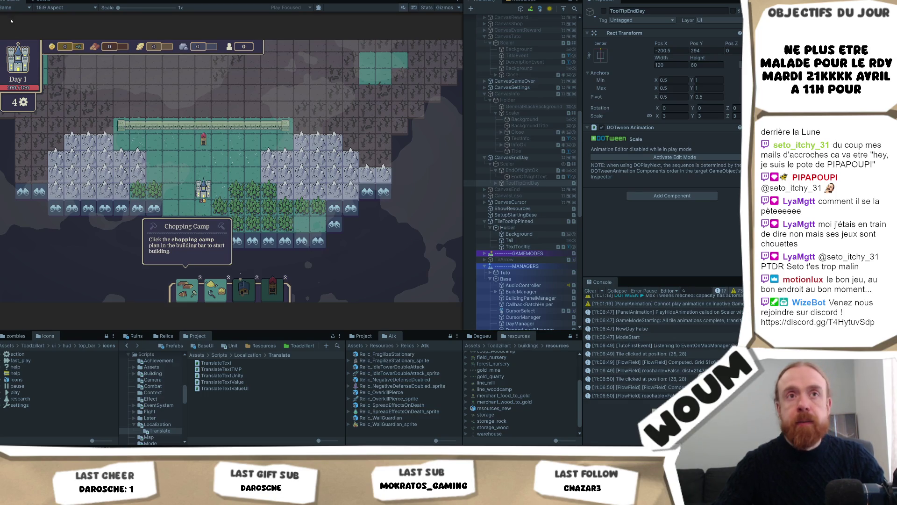
Build a Chopping Camp on the forest tile and spend the remaining actions revealing four tiles
click(198, 264)
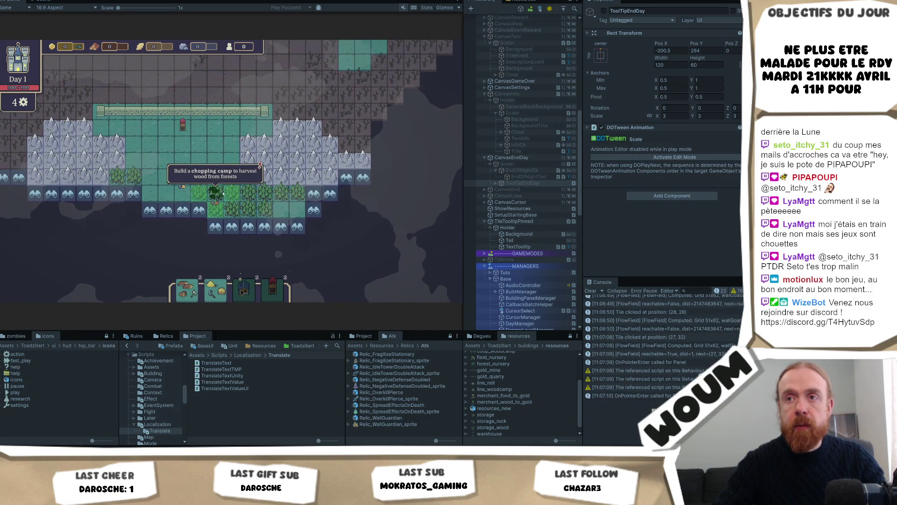
click(214, 191)
click(273, 208)
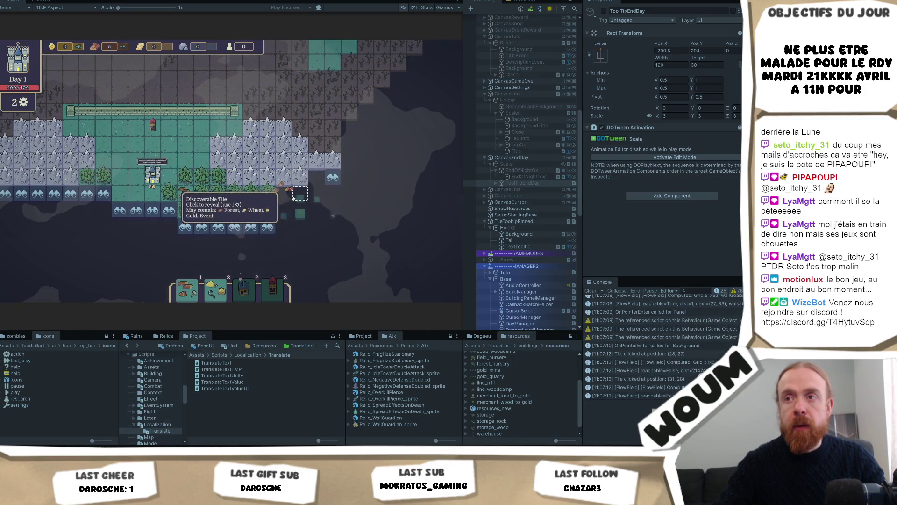
click(301, 178)
click(317, 193)
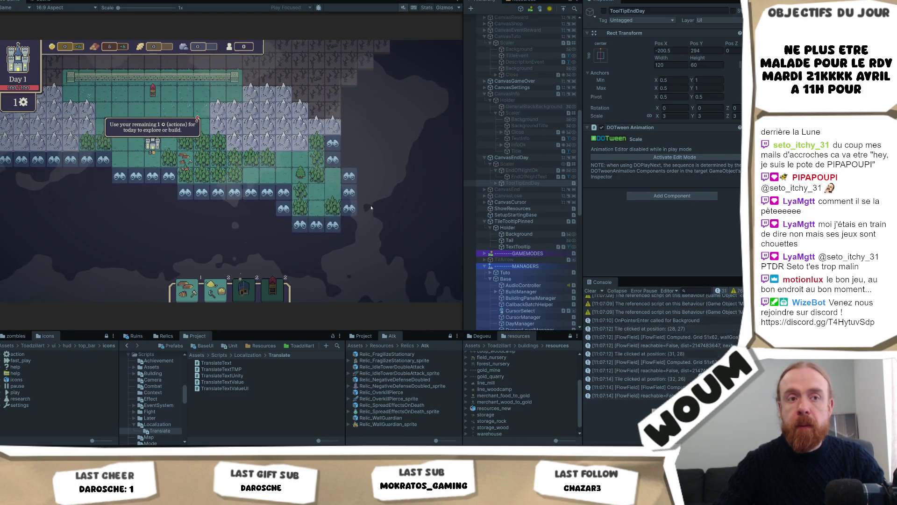
click(334, 161)
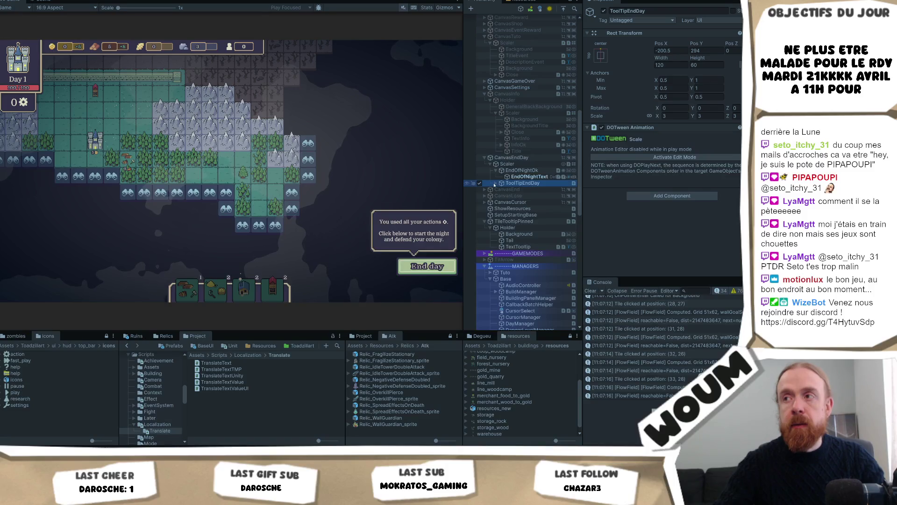
Inspect ToolTipEndDay's Holder, TextTooltipEndDay and Background children, then activate edit mode on its DOTween Animation
click(496, 183)
click(518, 190)
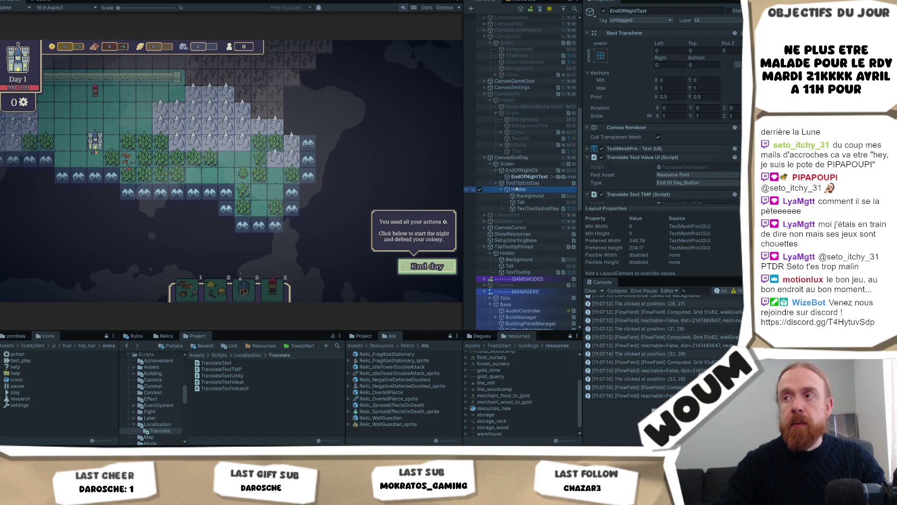
click(535, 208)
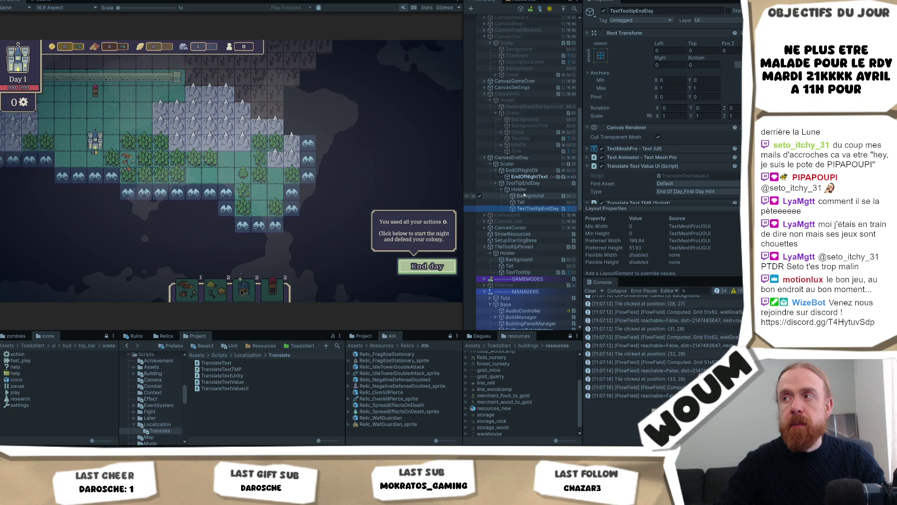
scroll(680, 176, down, 3)
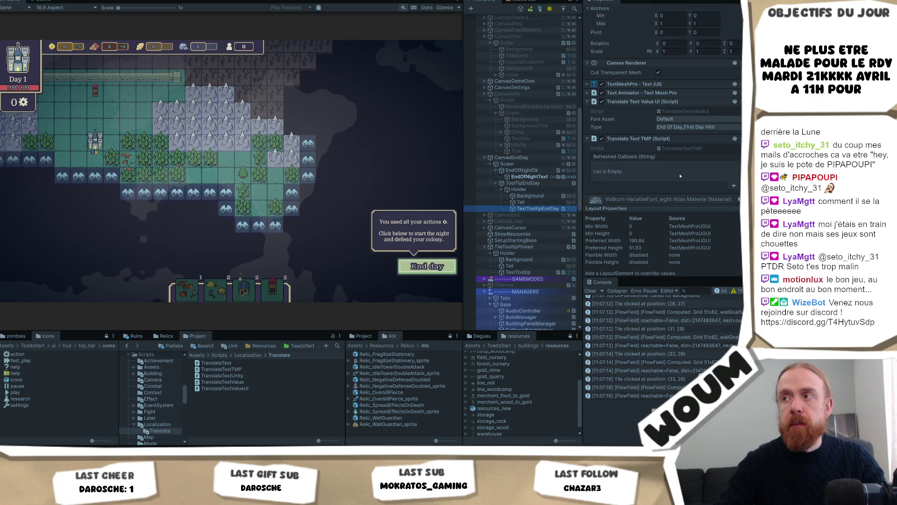
click(532, 195)
click(537, 189)
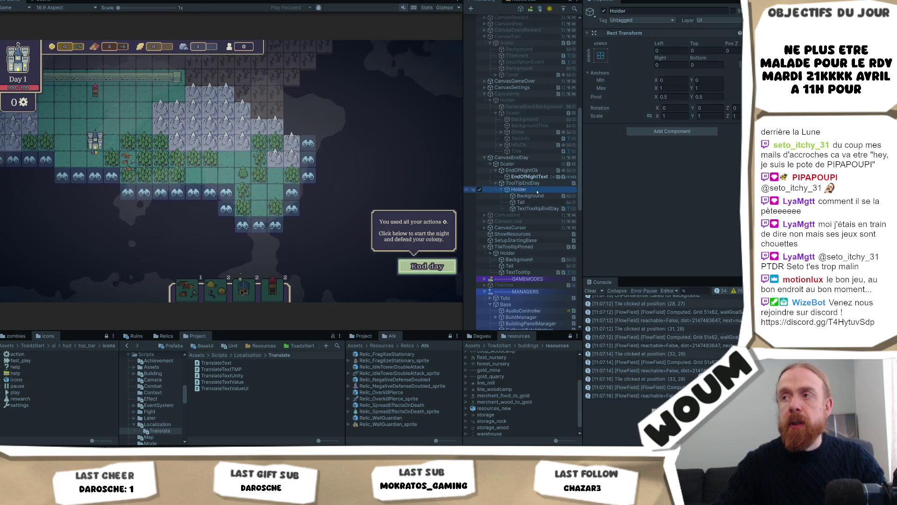
click(533, 183)
click(700, 157)
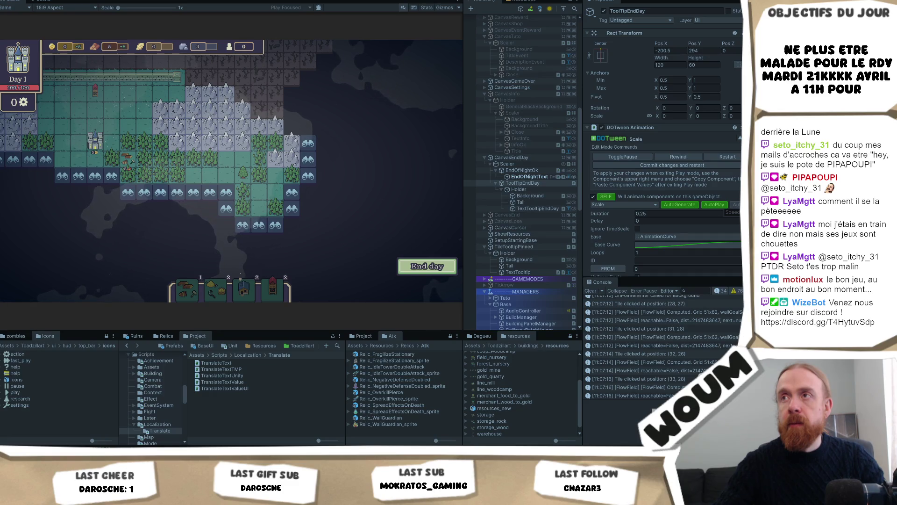
Stop the game and preview the tooltip's scale animation with DOTween Play and Stop
key(ctrl+p)
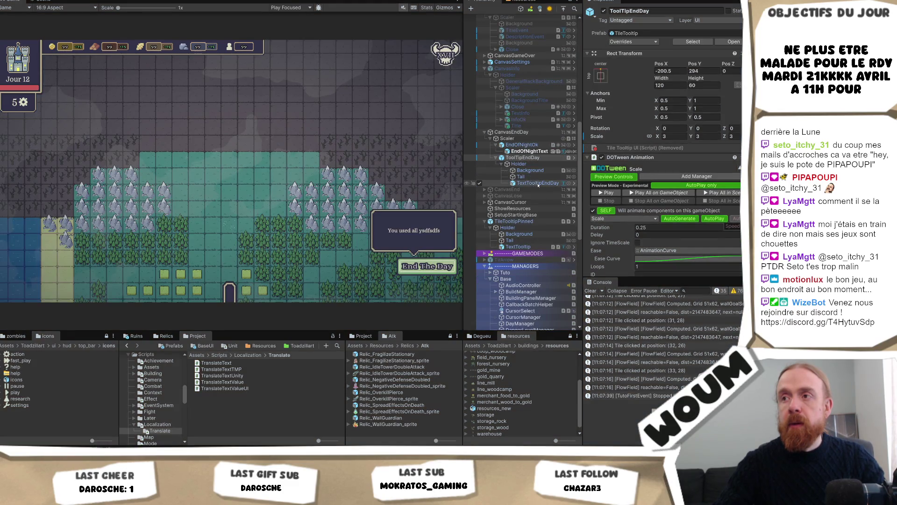
click(613, 193)
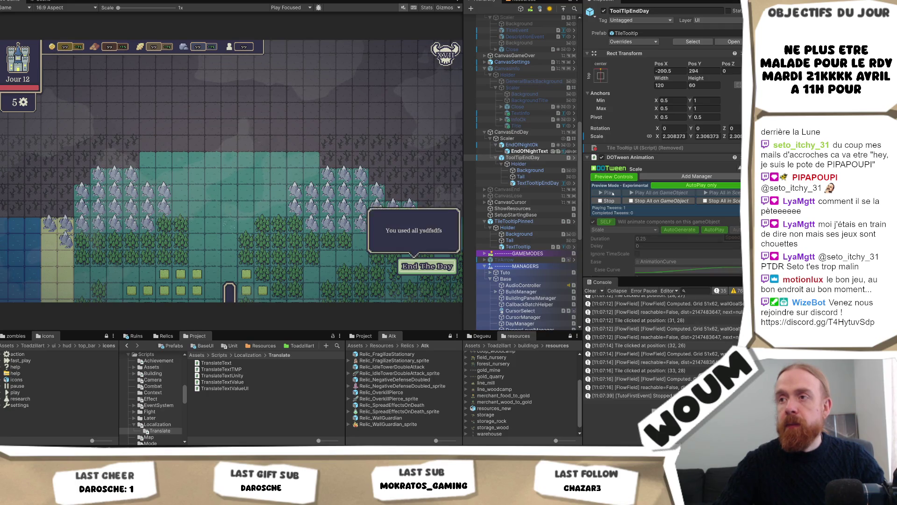
click(606, 200)
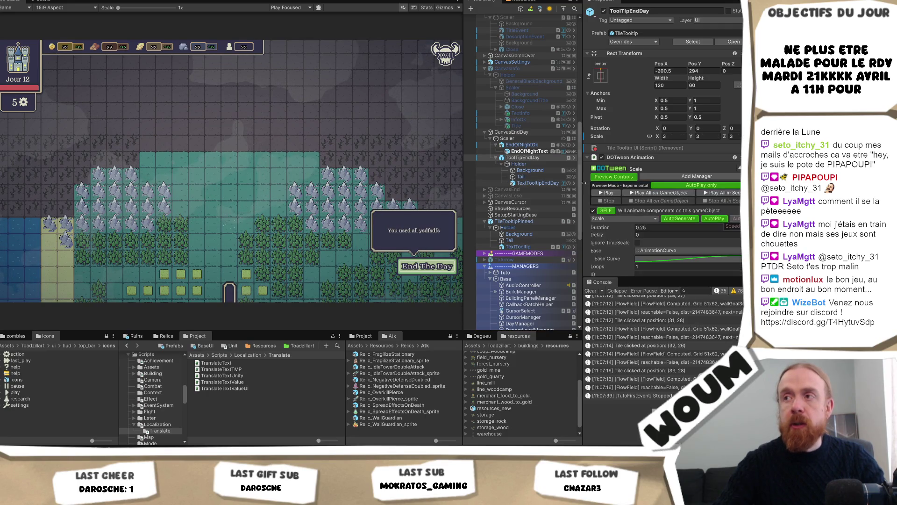
Inspect the EndOfNightText and EndOfNightOk objects in the Hierarchy
click(543, 151)
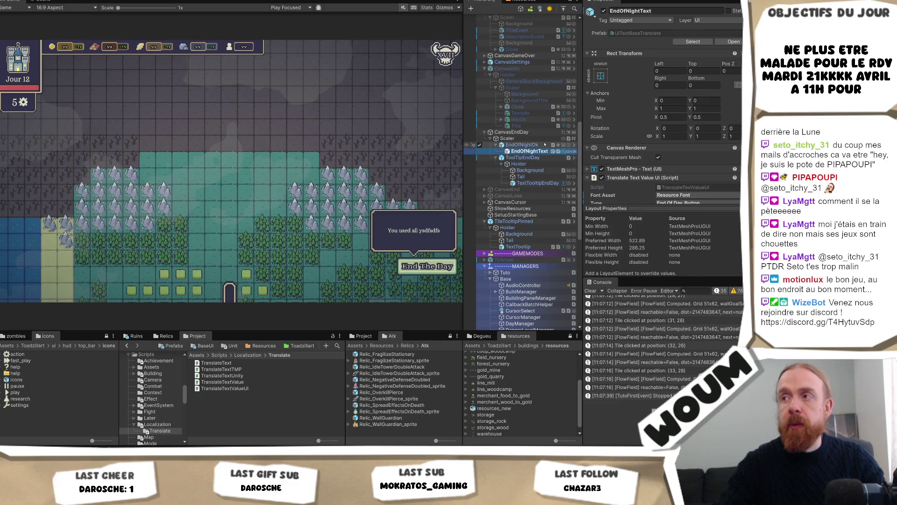
click(544, 144)
click(537, 151)
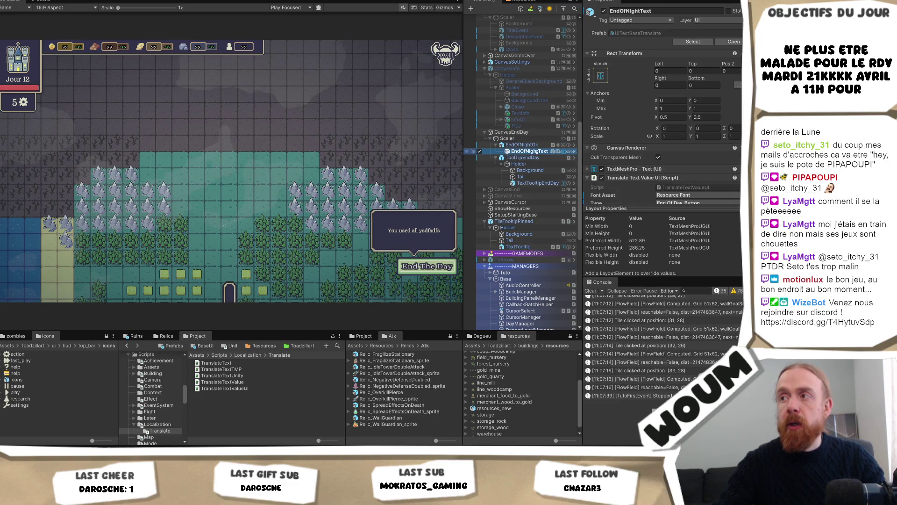
scroll(537, 155, down, 1)
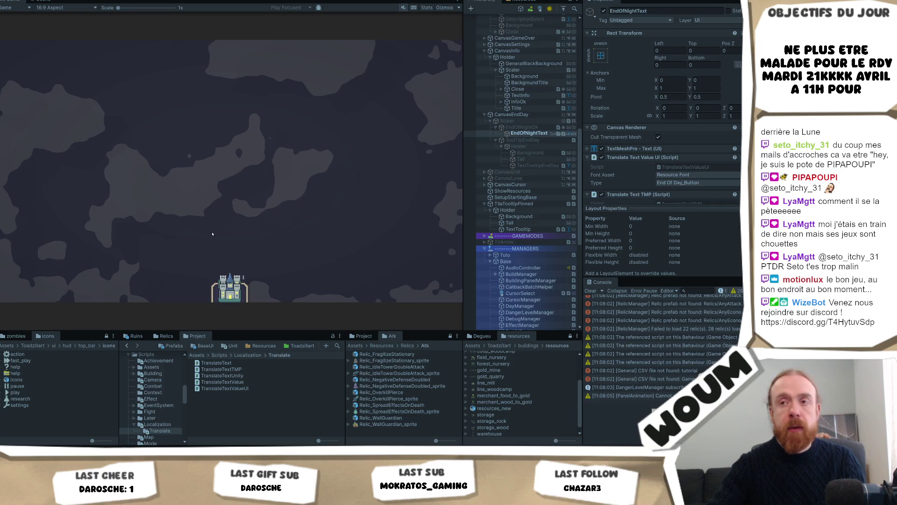
Dismiss the Welcome dialog, place the TownCenter on the map, and close the Limited time notice
click(225, 240)
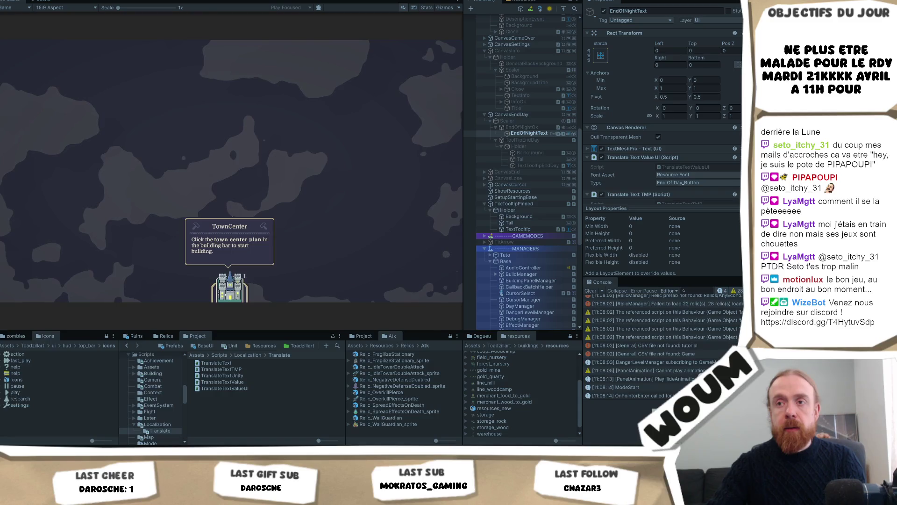
click(230, 288)
click(229, 224)
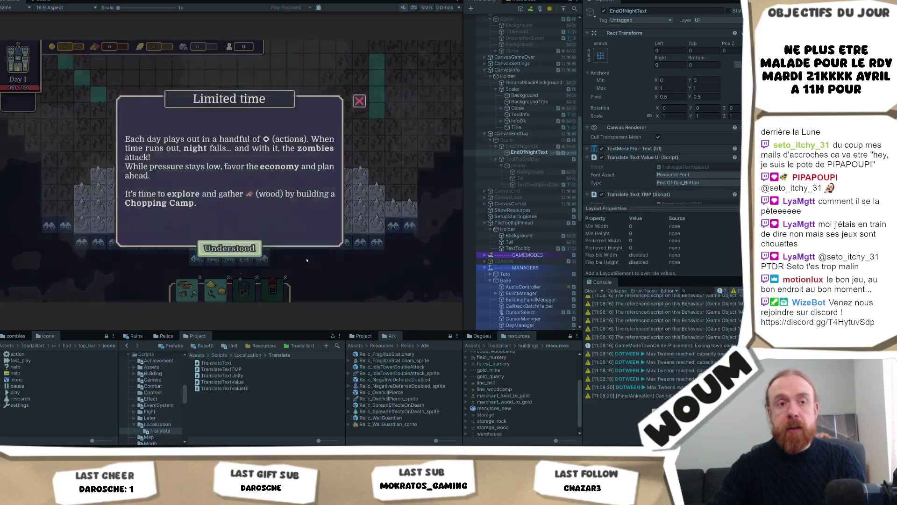
click(252, 248)
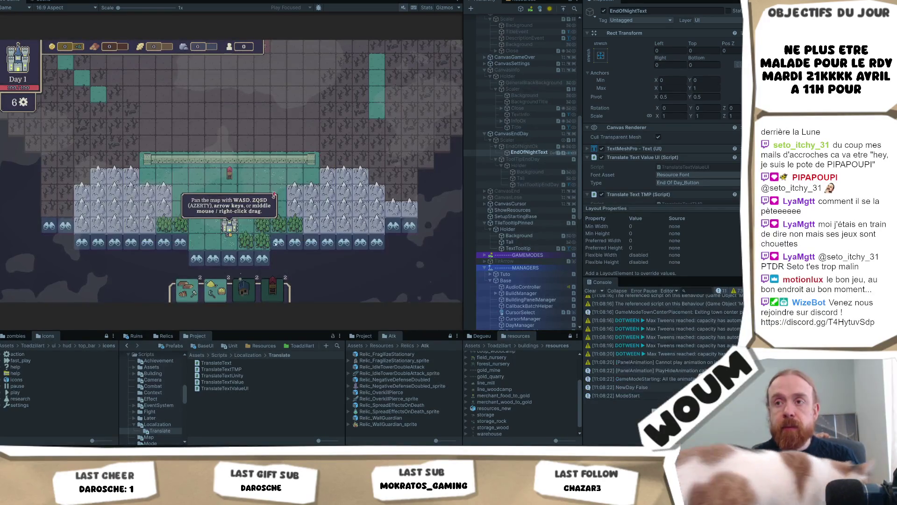
Reveal seven tiles beside the castle until no actions remain
key(d)
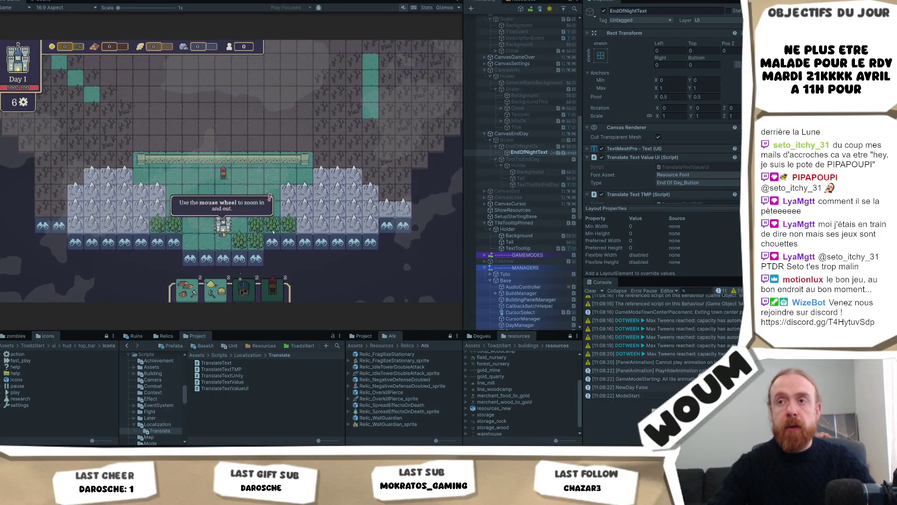
click(272, 242)
click(295, 242)
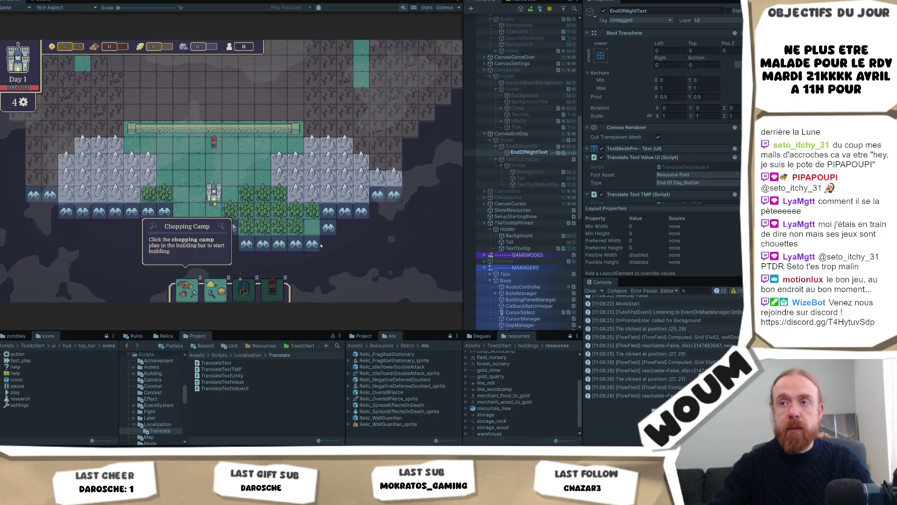
click(312, 244)
click(328, 228)
click(345, 228)
click(362, 228)
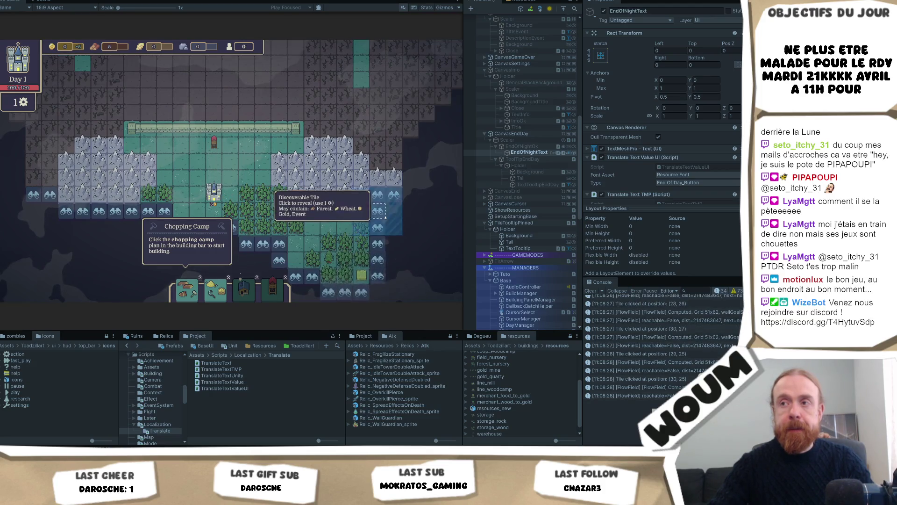
click(385, 217)
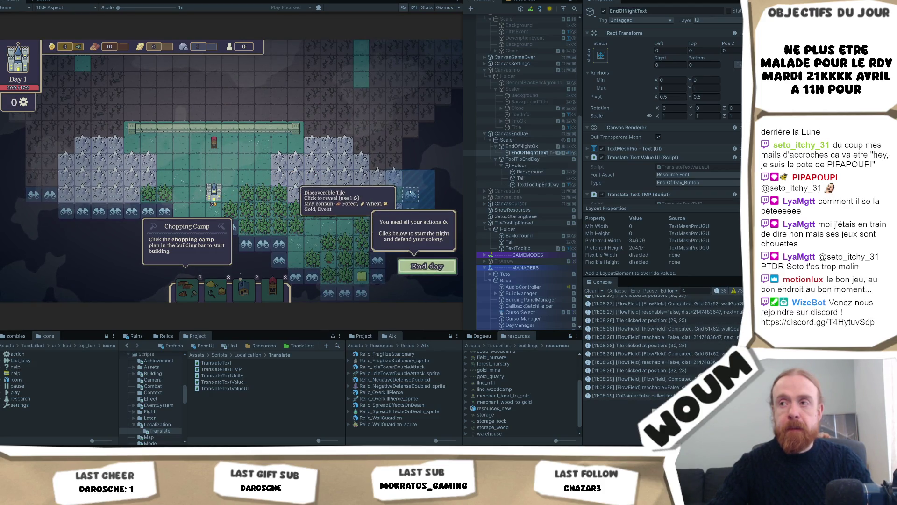
Inspect ToolTipEndDay, stop the game, toggle an object's active state, and select EndOfNightOk
click(533, 159)
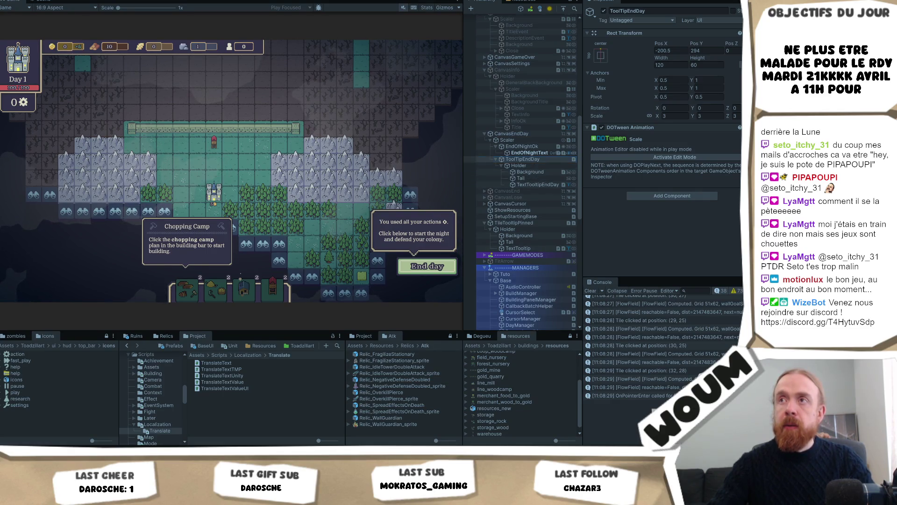
key(ctrl+p)
scroll(537, 160, down, 1)
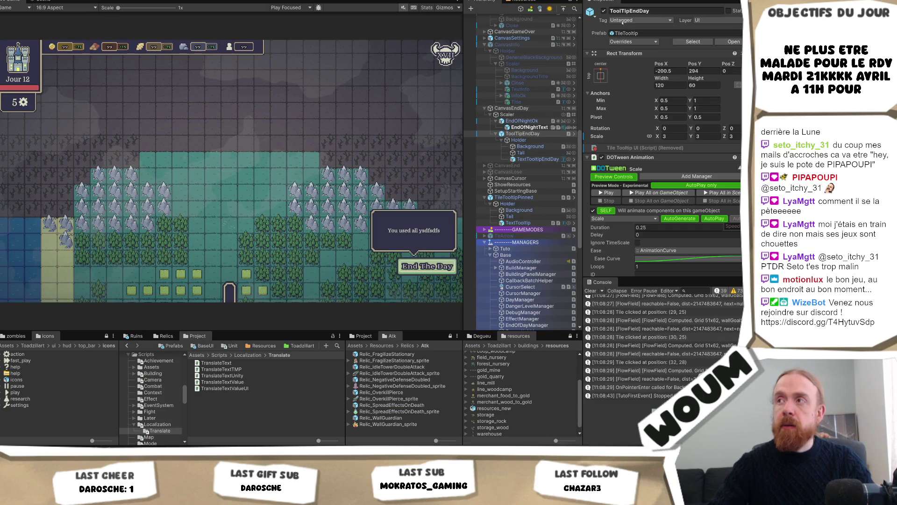
key(alt+shift+a)
click(522, 120)
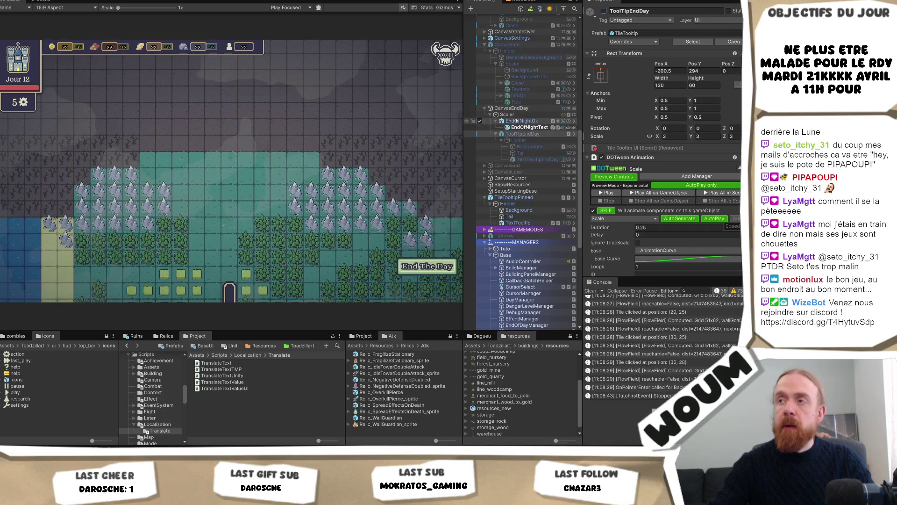
Deactivate the end-of-day Scaler with Alt+Shift+A, collapse it in the Hierarchy, and enter Play mode
click(507, 114)
key(alt+shift+a)
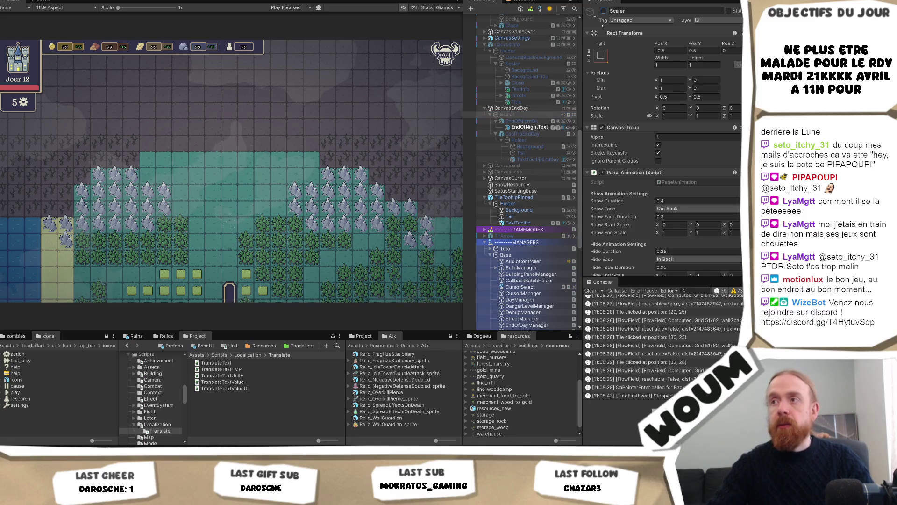
click(532, 127)
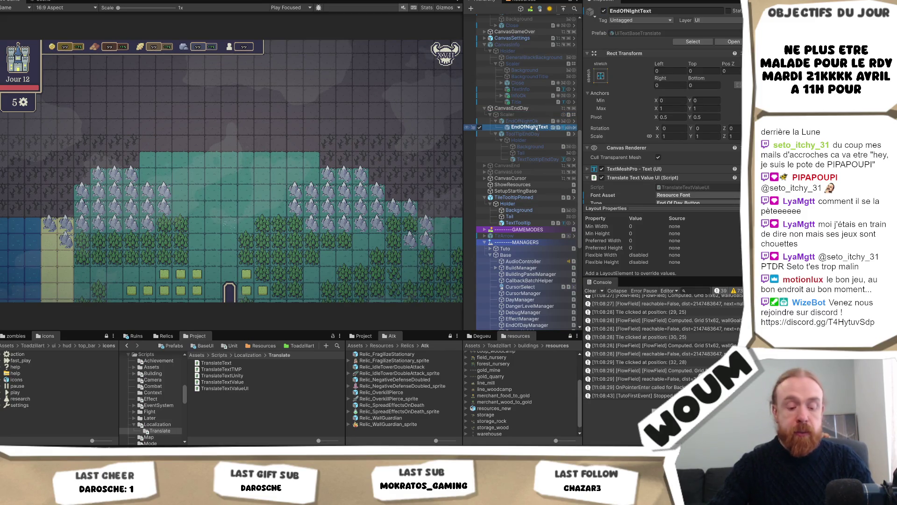
alt+click(535, 128)
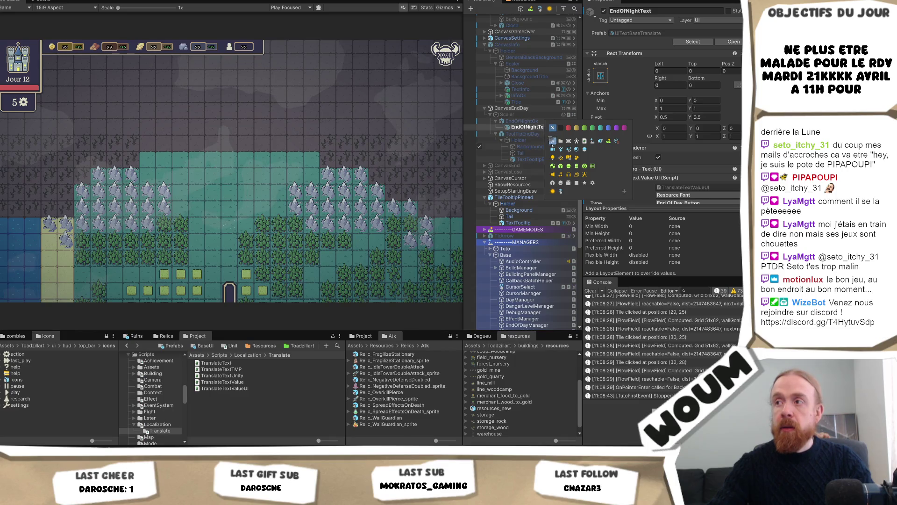
click(523, 115)
click(523, 116)
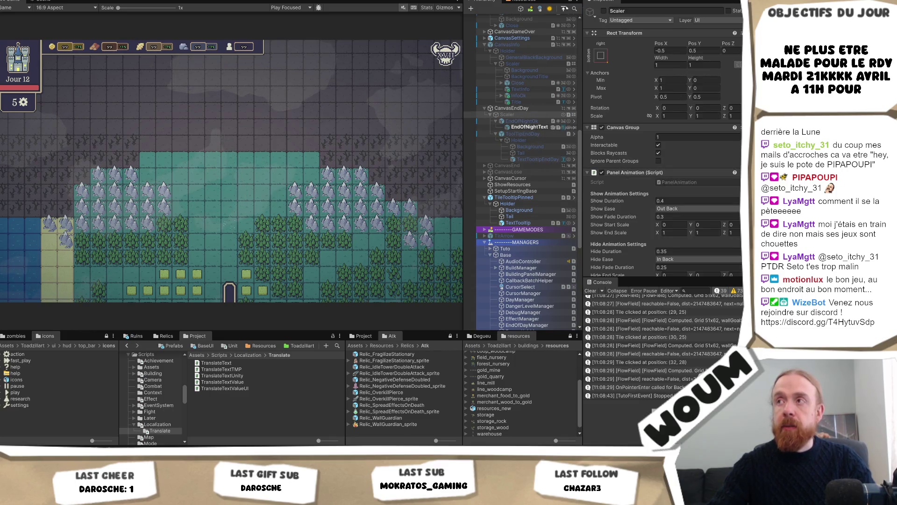
click(490, 114)
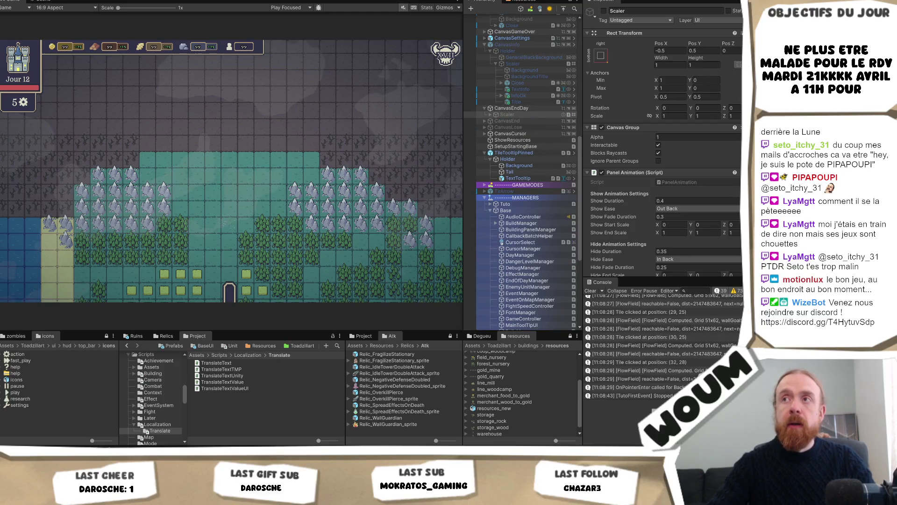
key(ctrl+p)
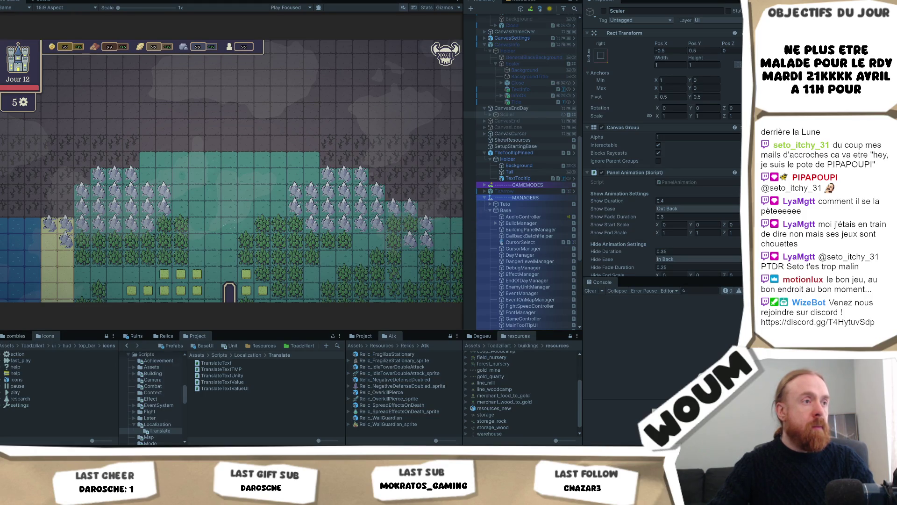
Start a new play session, dismiss Welcome, settle on the suggested tile, and acknowledge the time notice
key(ctrl+p)
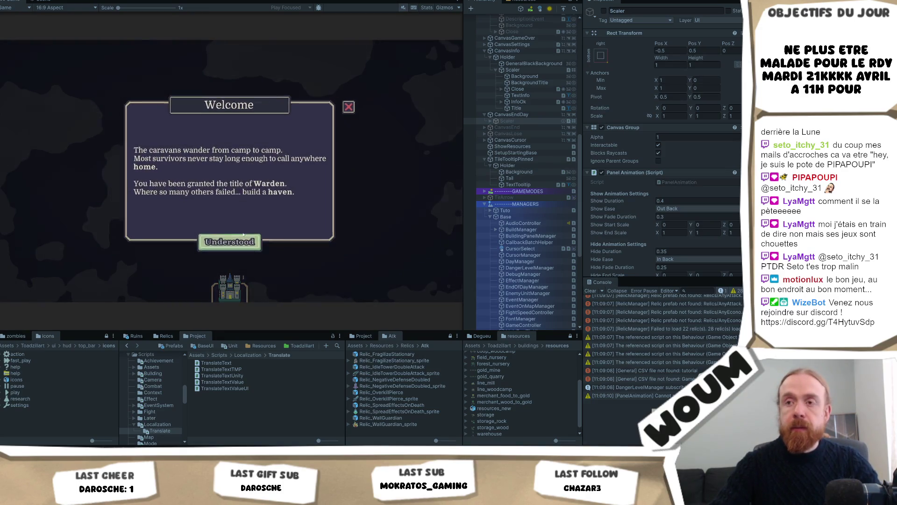
click(243, 236)
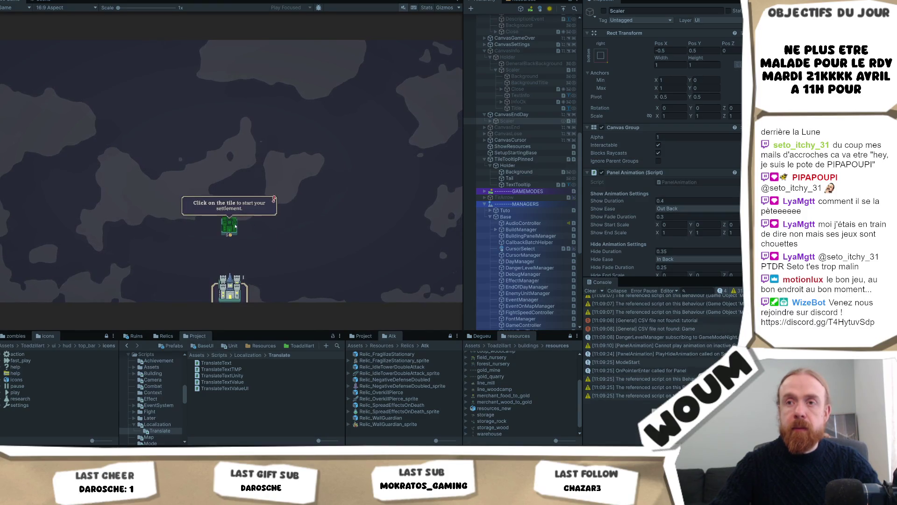
click(235, 226)
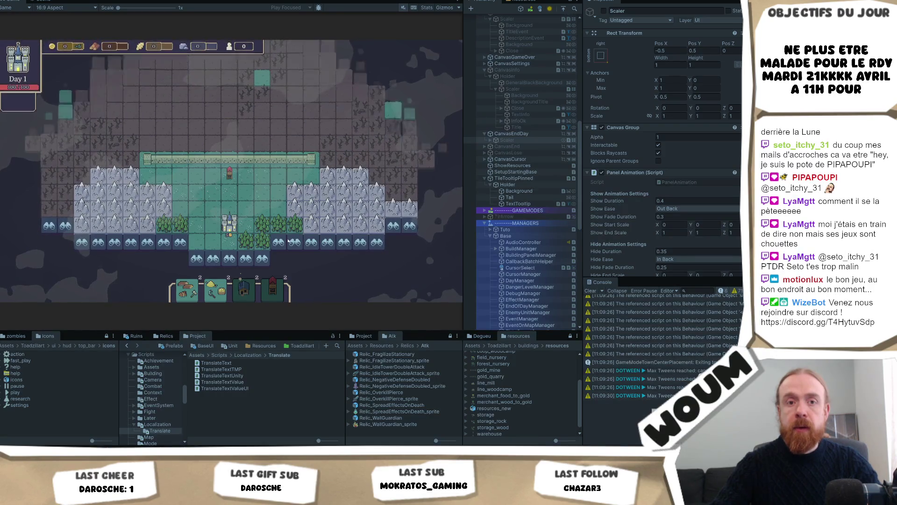
click(255, 243)
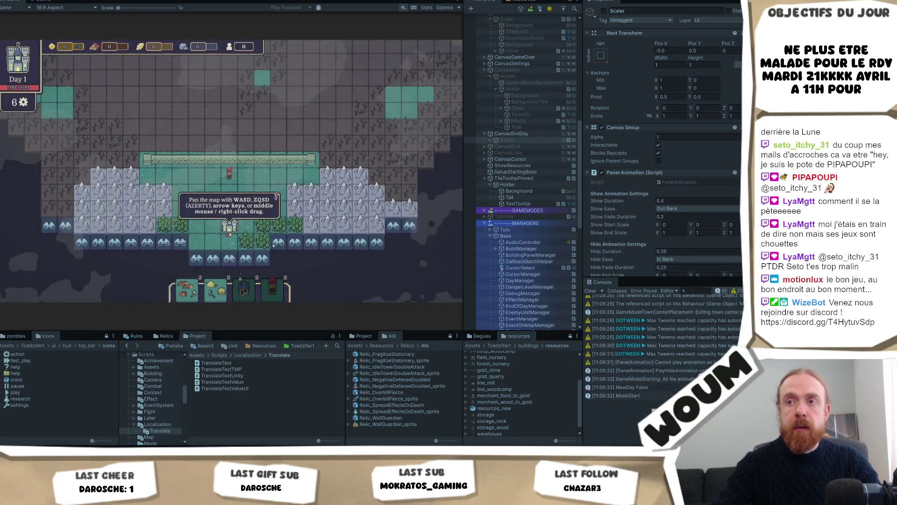
Reveal eight forest and discoverable tiles near the settlement, using up all actions
key(d)
key(s)
click(258, 229)
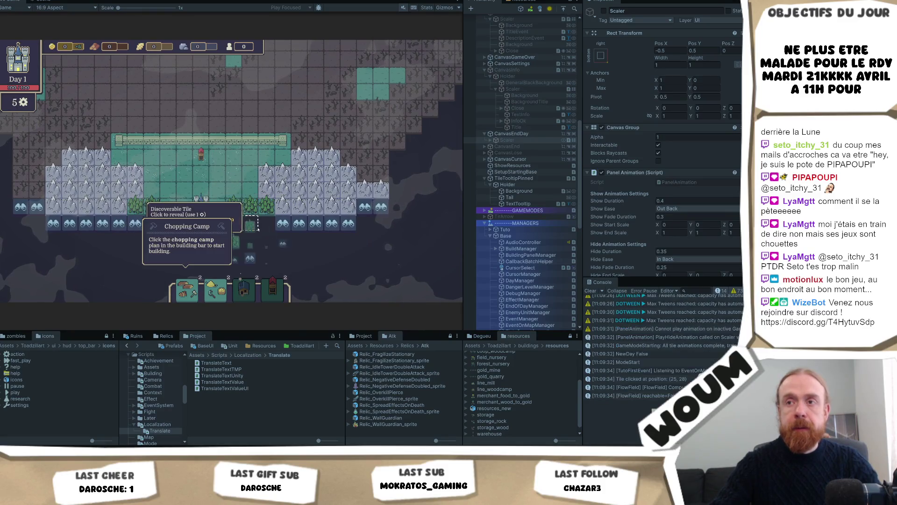
click(299, 240)
click(283, 241)
click(316, 240)
click(332, 257)
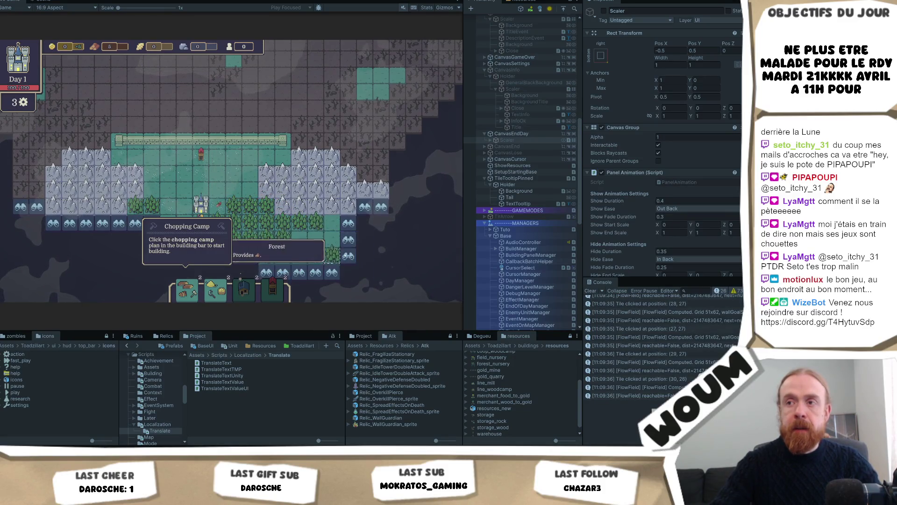
click(348, 256)
click(348, 224)
click(381, 207)
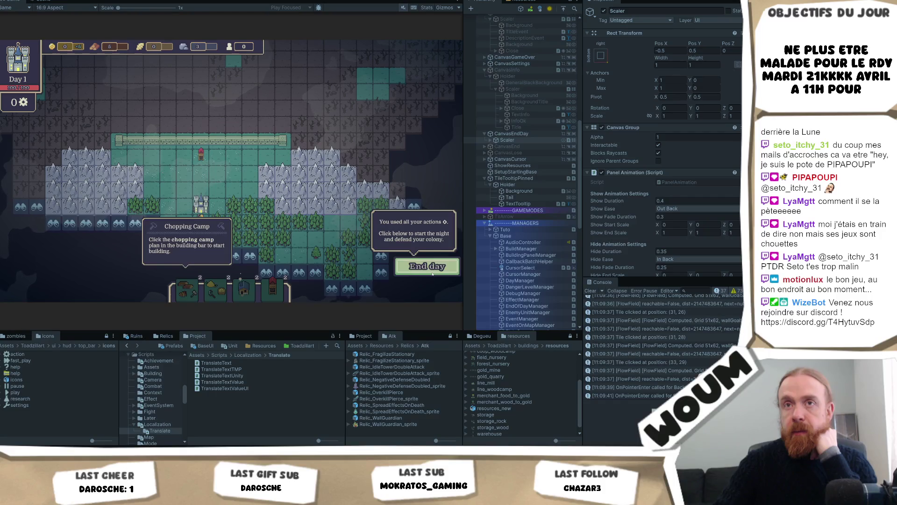
End the day into night and open the code behind the FlowField Computed console log
click(423, 273)
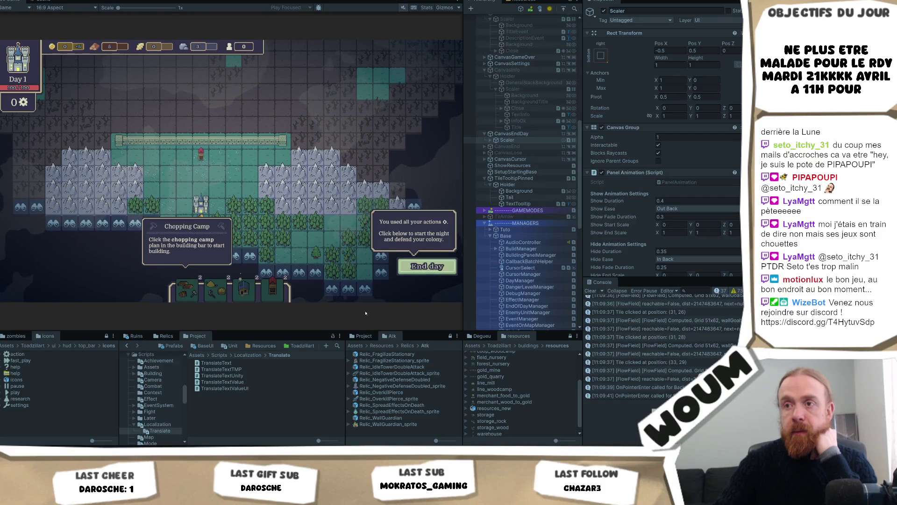
click(410, 273)
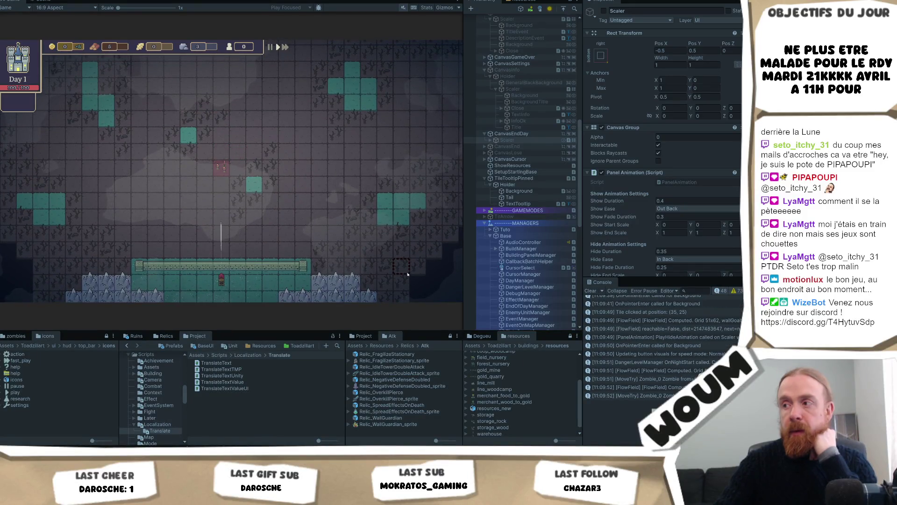
click(666, 374)
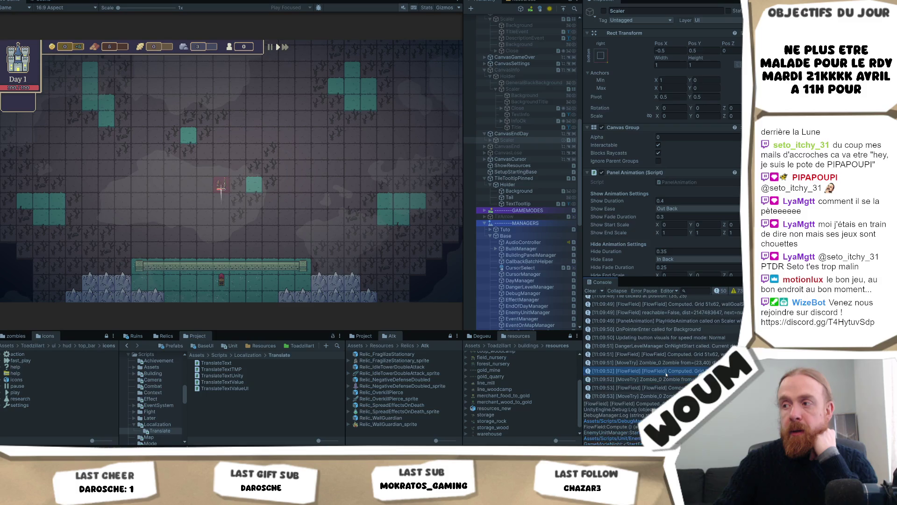
double_click(666, 373)
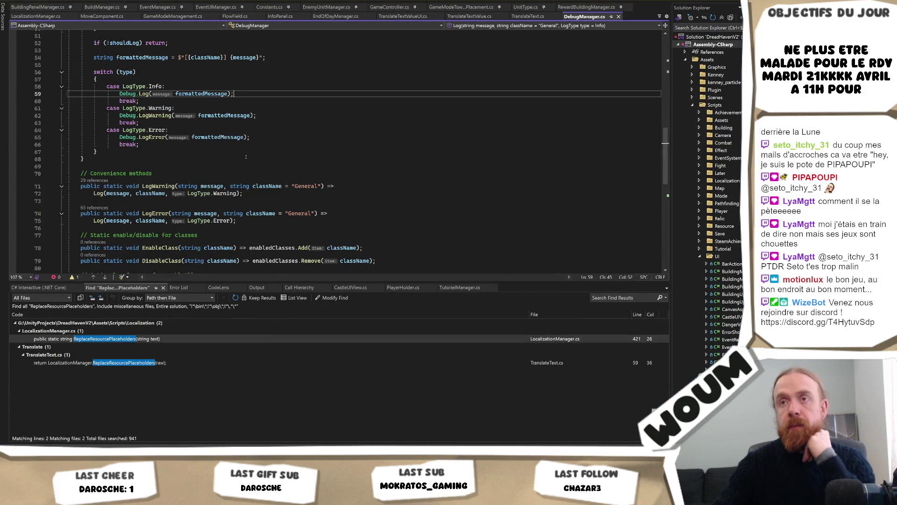
Comment out the FlowField Computed DebugManager.Log call on line 106 of FlowField.cs
key(alt+Tab)
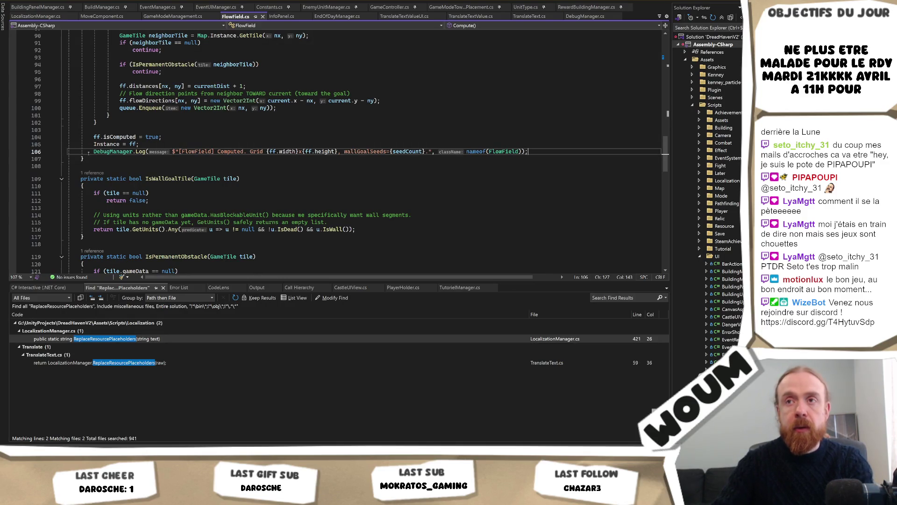
click(94, 151)
key(ctrl+k)
key(ctrl+c)
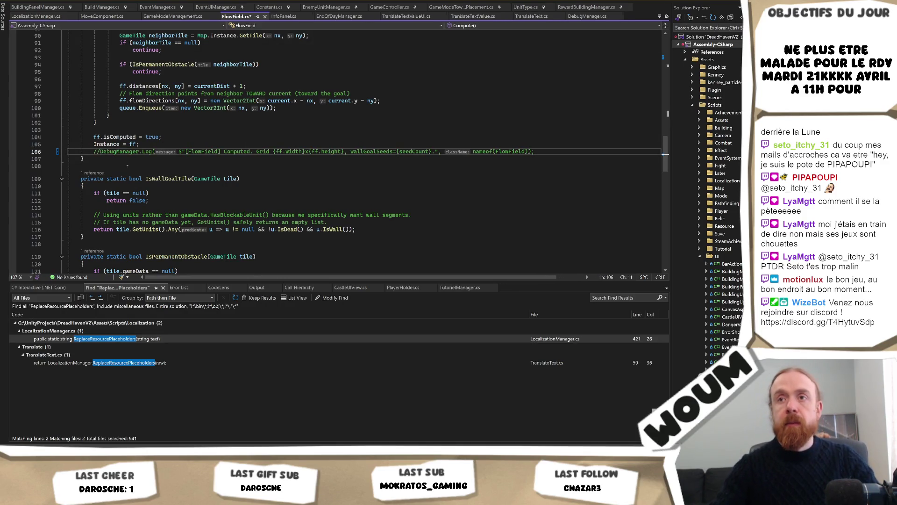
scroll(277, 197, up, 15)
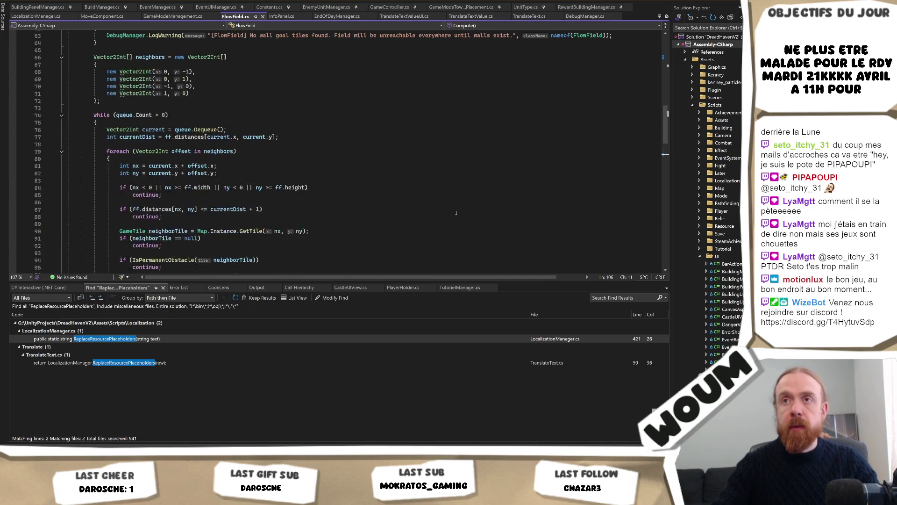
Jump to the MoveTry log in MoveComponent.cs, wrap its Debug.Log in /* */, and save
key(alt+Tab)
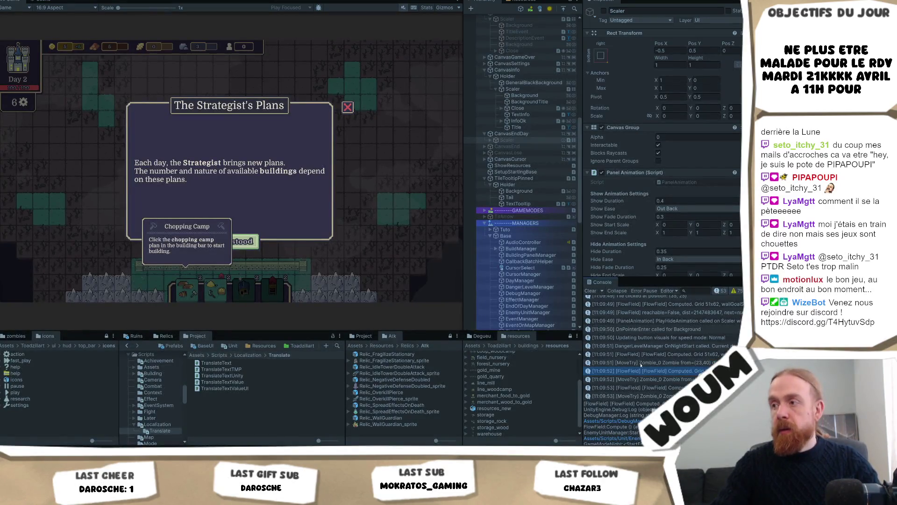
click(646, 378)
double_click(646, 379)
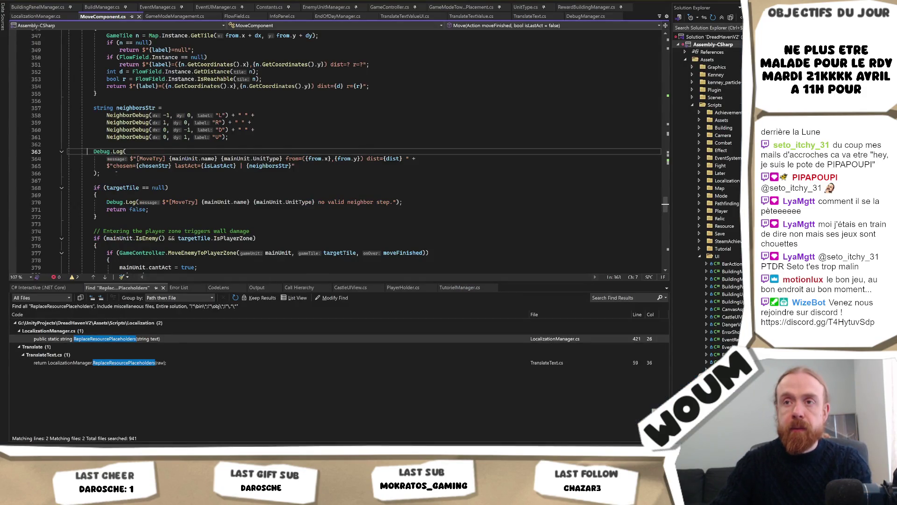
text(/*)
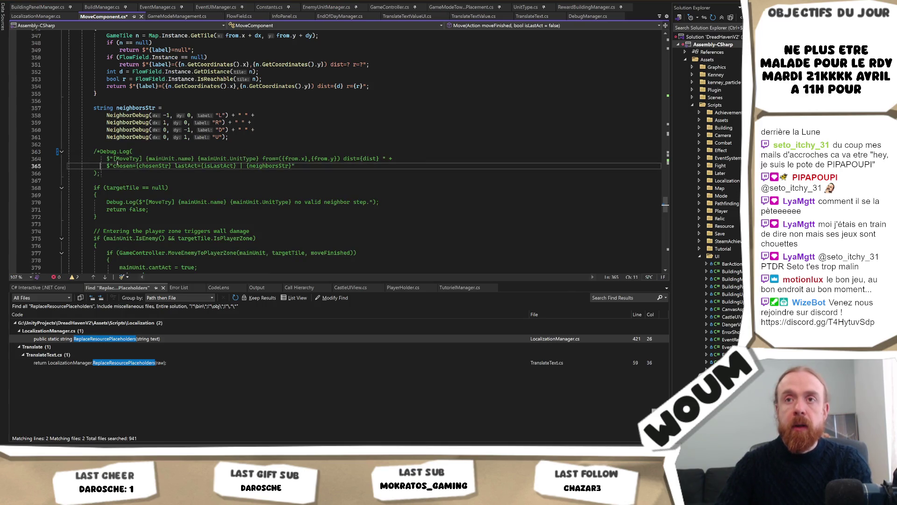
key(Down)
key(Down)
key(Down)
text(*/)
key(ctrl+s)
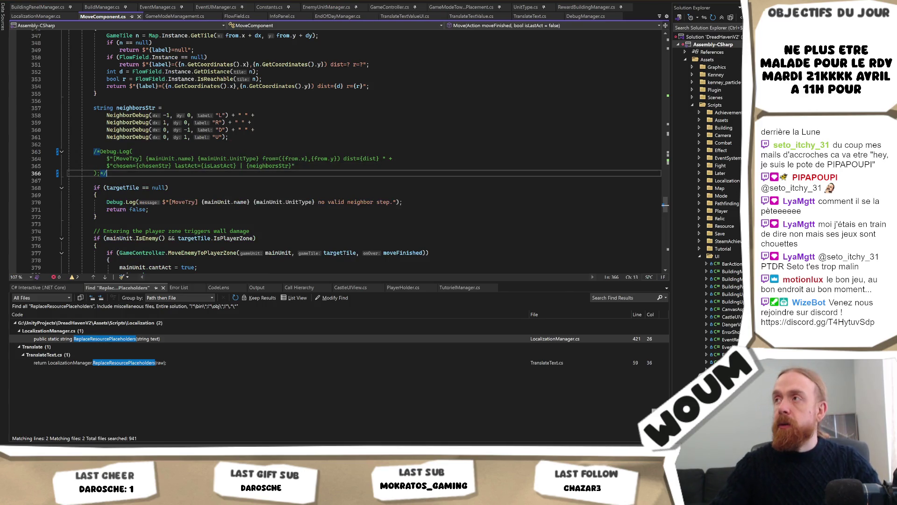
key(alt+Tab)
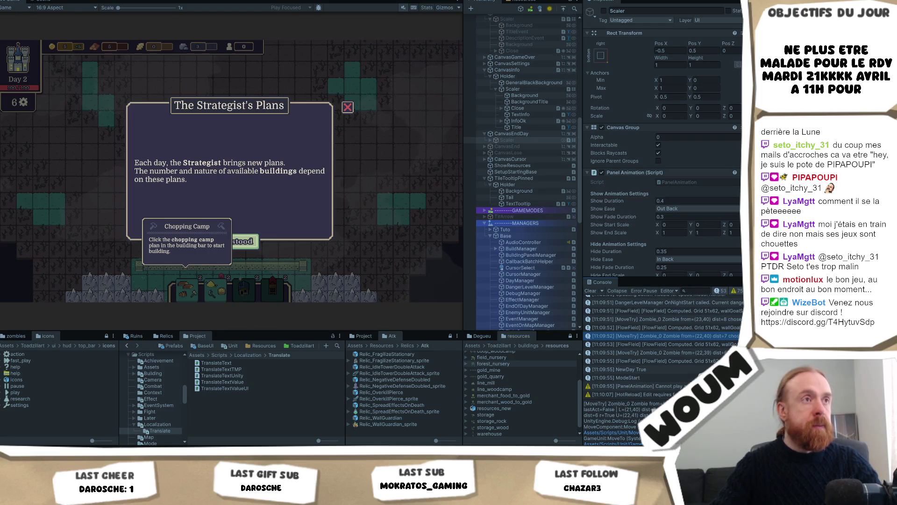
key(alt+Tab)
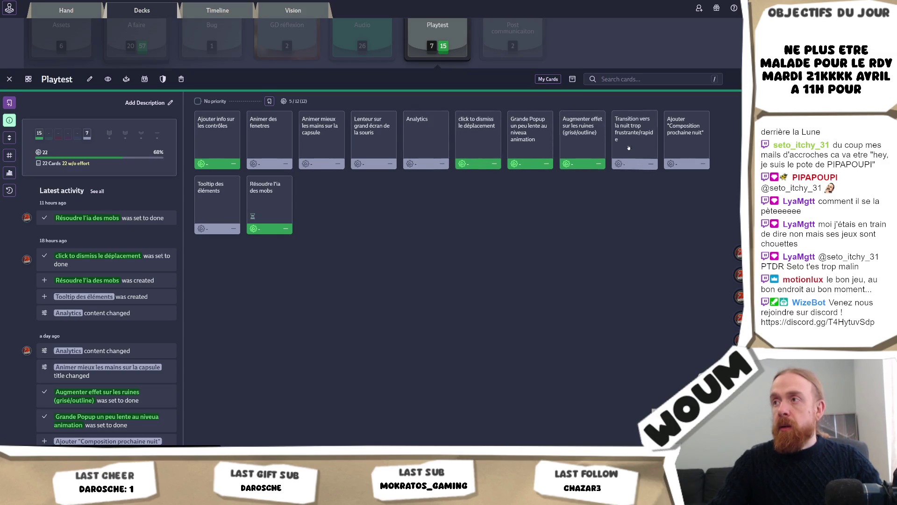
Open the 'Transition vers la nuit trop frustrante/rapide' card and tick its checkmark to mark it done
click(615, 117)
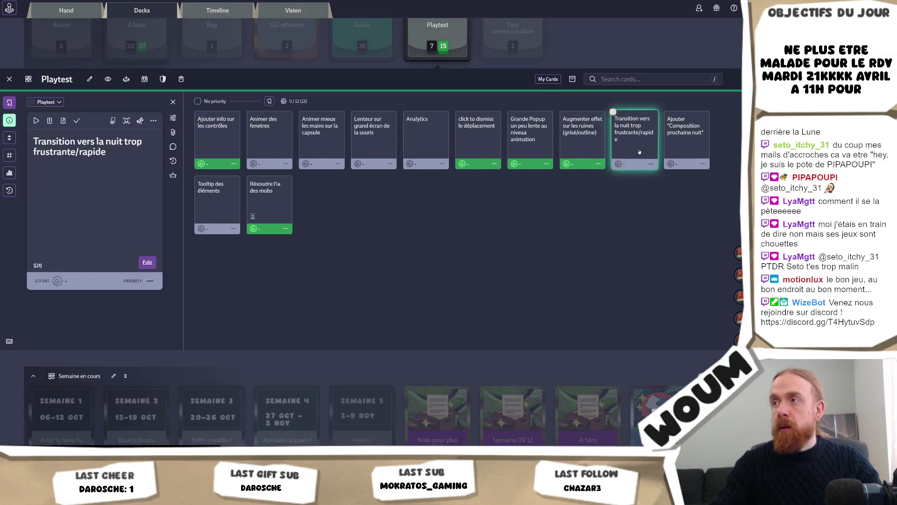
click(77, 121)
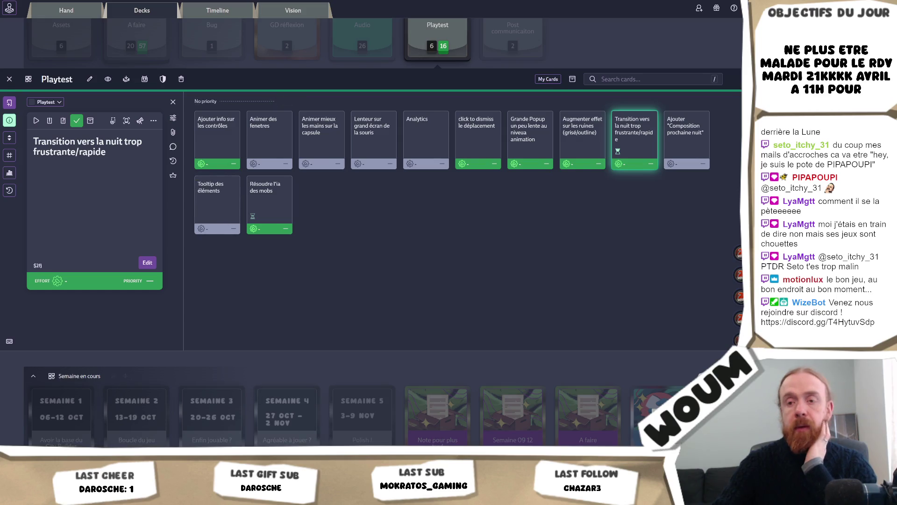
key(alt+Tab)
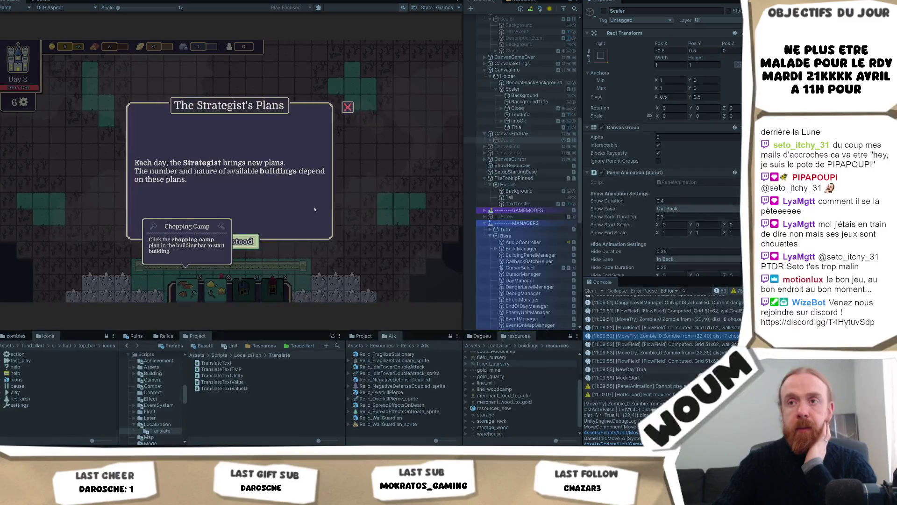
Close the Strategist's Plans dialog, take the Chopping Camp, and build it on a forest tile
click(247, 242)
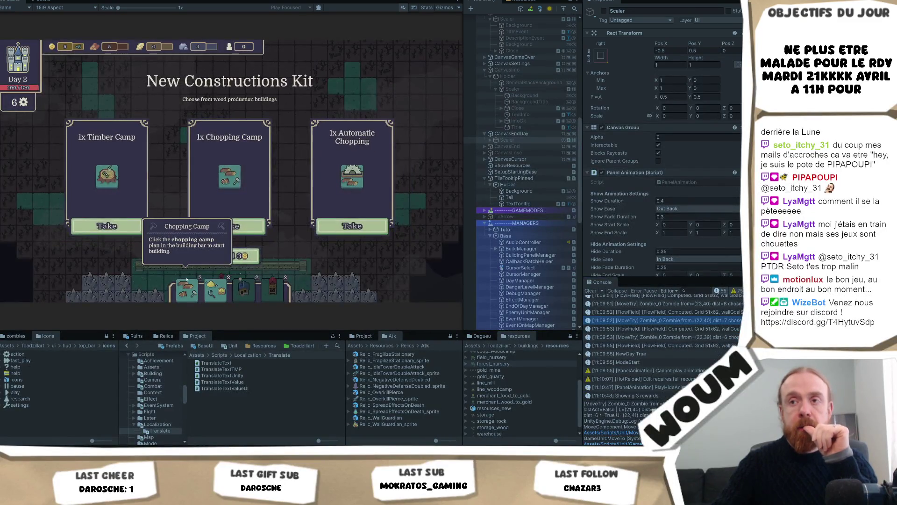
click(250, 226)
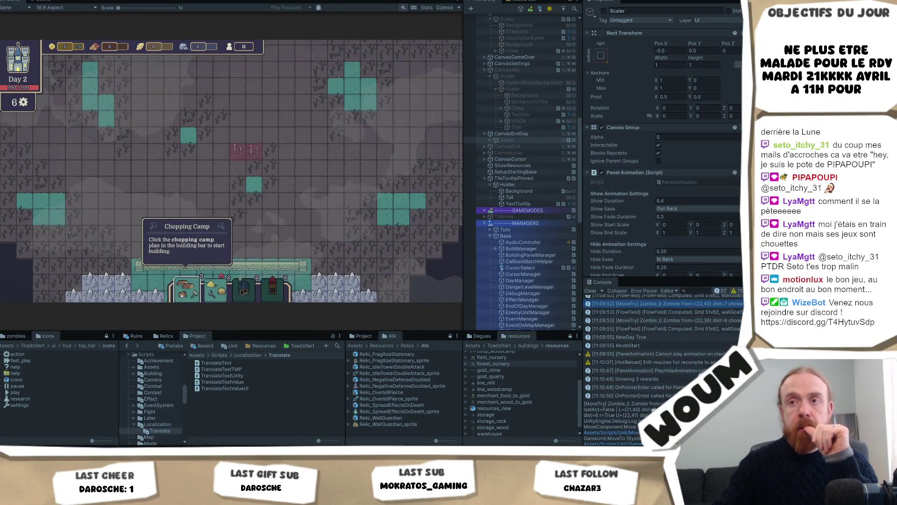
click(187, 290)
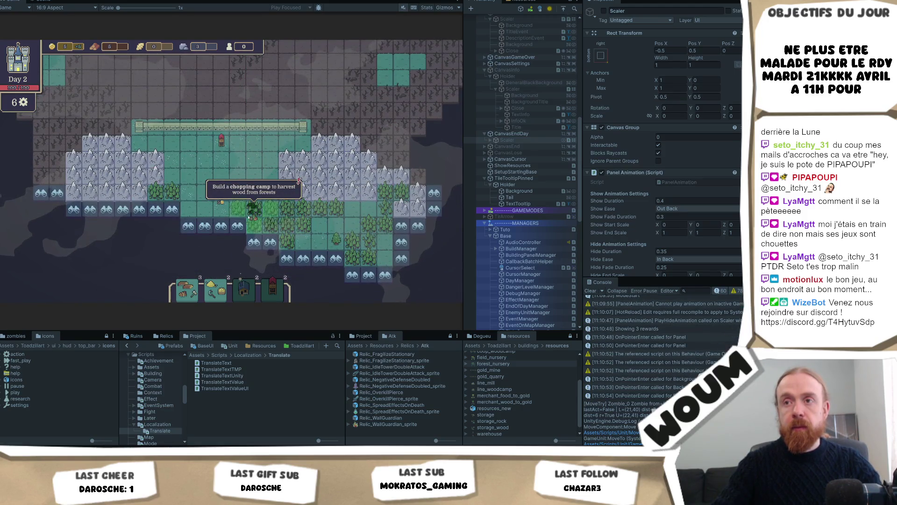
click(260, 217)
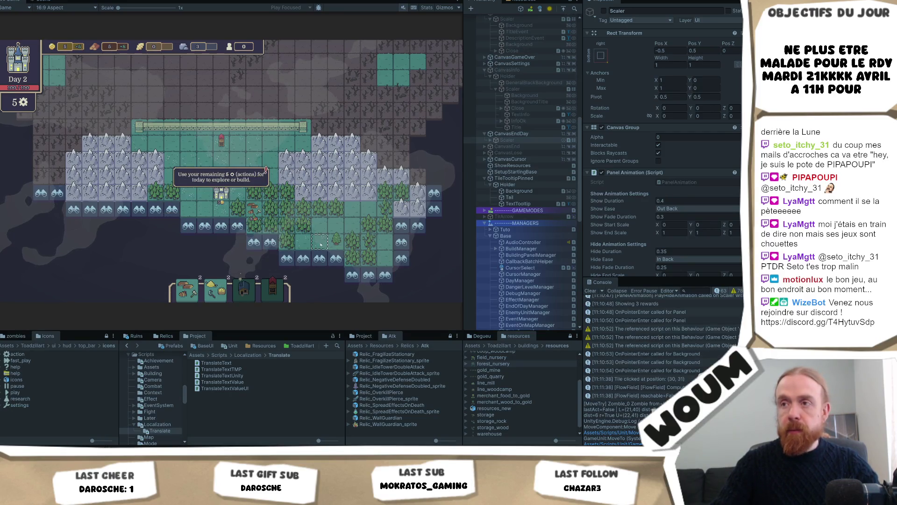
Close the mountain tile info card and select a missing MoveComponent warning in the Console
click(275, 186)
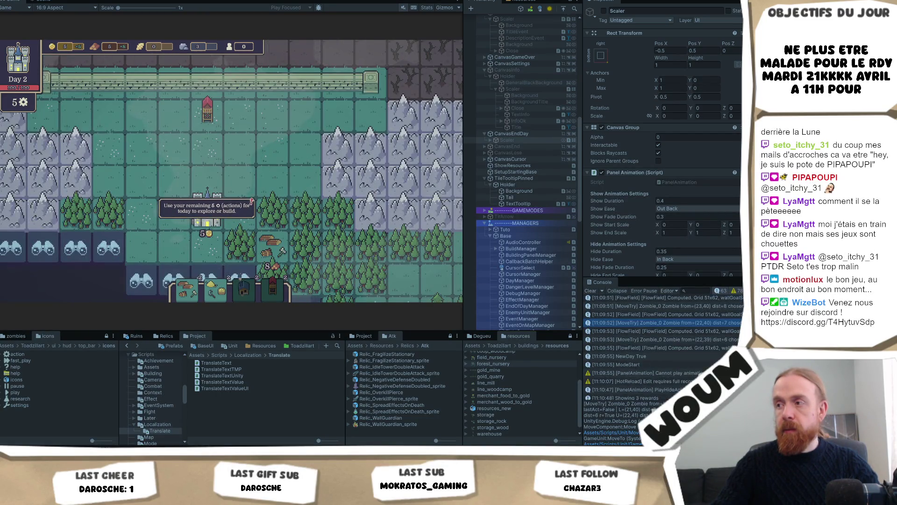
scroll(709, 359, up, 10)
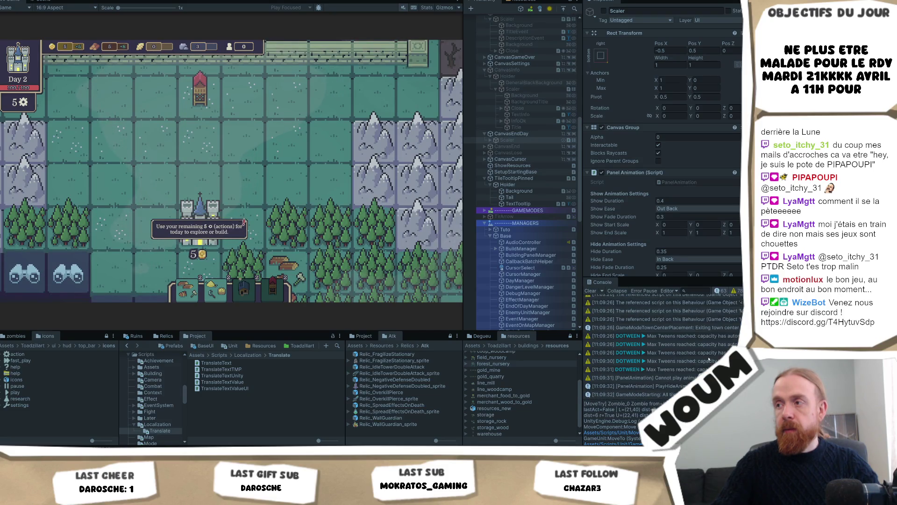
scroll(691, 346, up, 3)
click(641, 316)
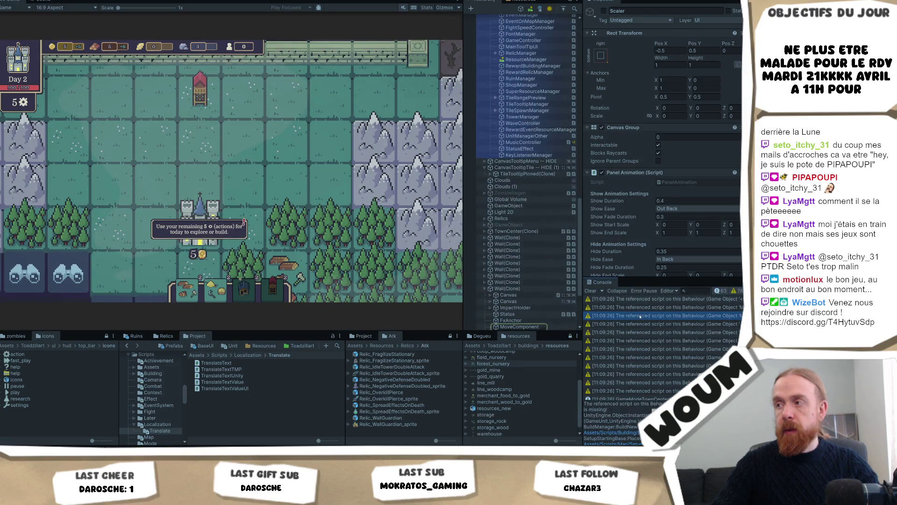
scroll(617, 421, down, 1)
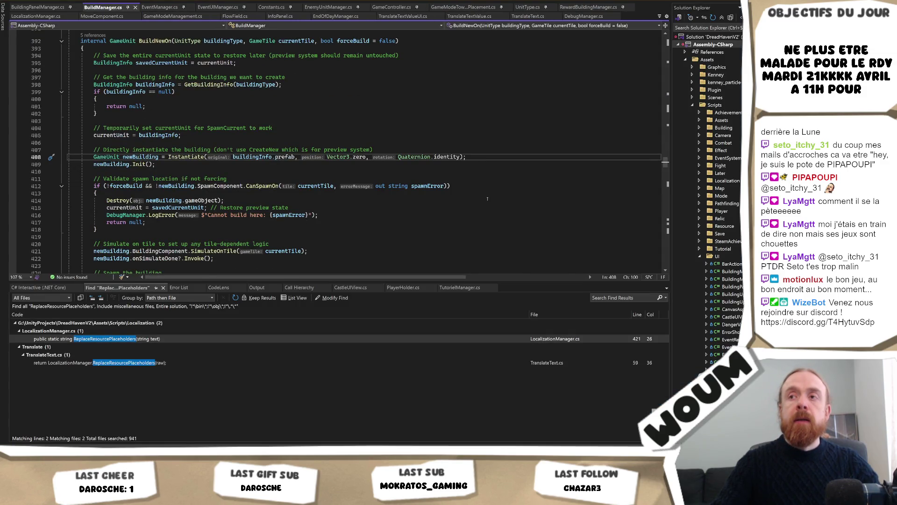
Review where BuildNewOn instantiates the building prefab, then return to Unity
scroll(488, 199, up, 2)
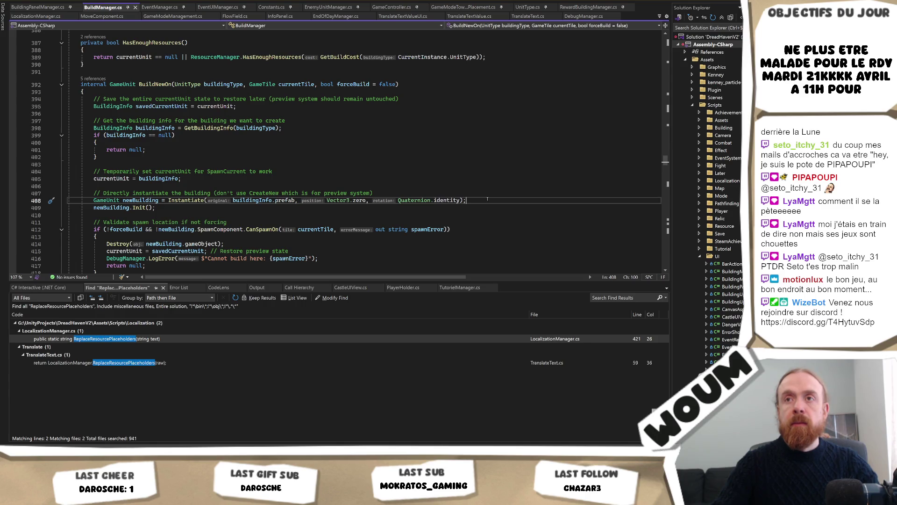
key(alt+Tab)
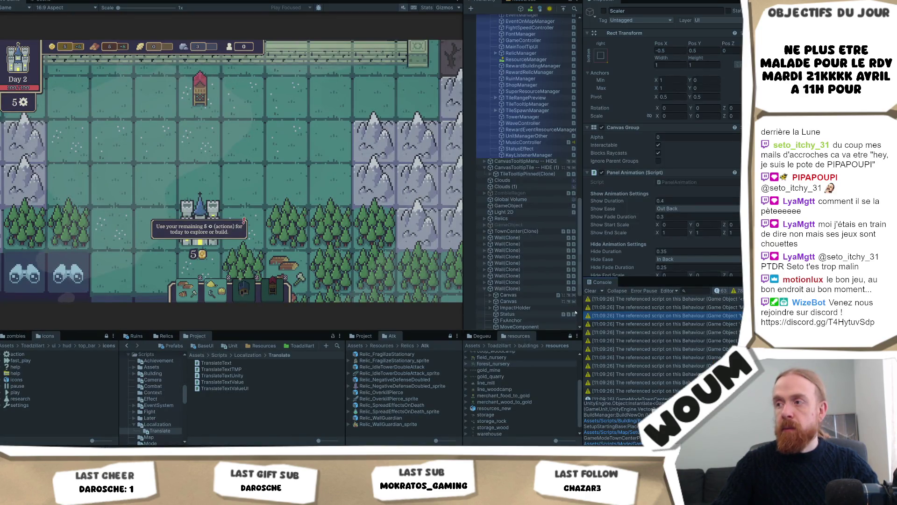
Widen the inspector and console area by moving the splitter left
drag(582, 312, 462, 313)
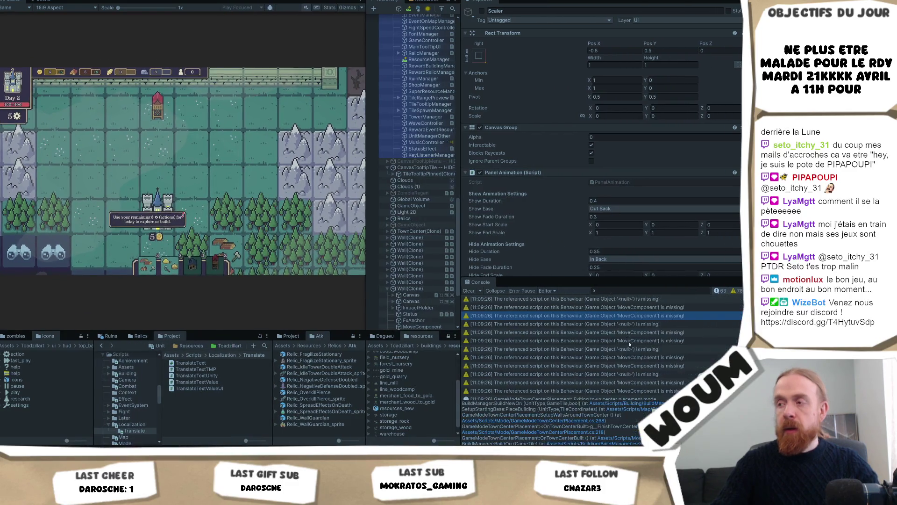
scroll(629, 345, down, 10)
scroll(164, 276, down, 3)
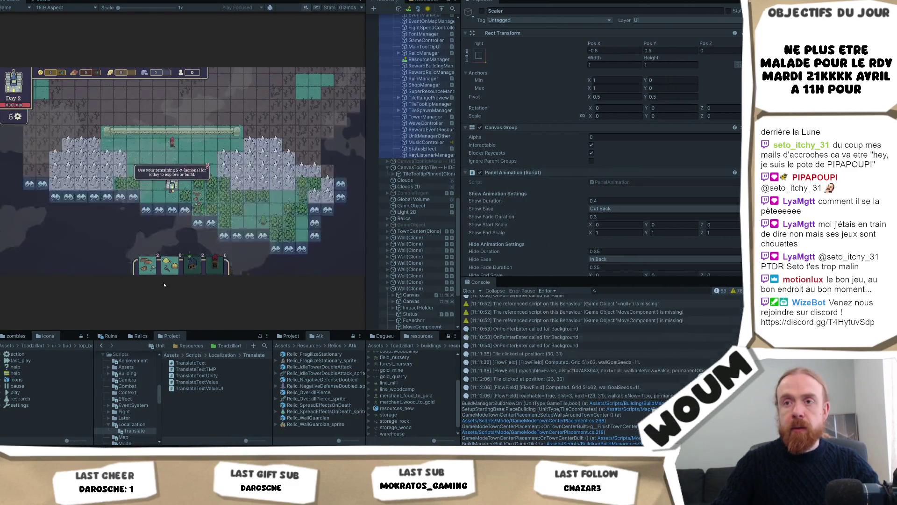
Build another chopping camp on a map tile, leaving 4 actions, and view a MoveComponent warning's stack trace
click(147, 265)
click(221, 190)
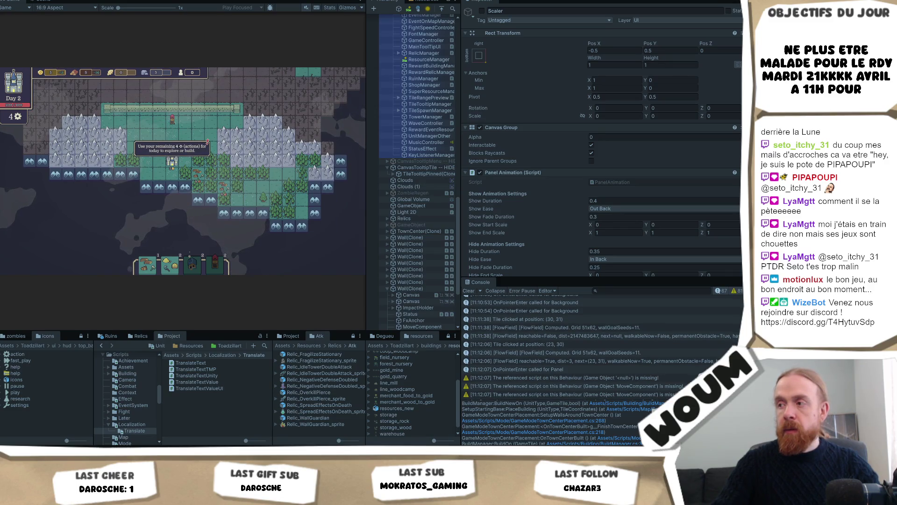
click(595, 395)
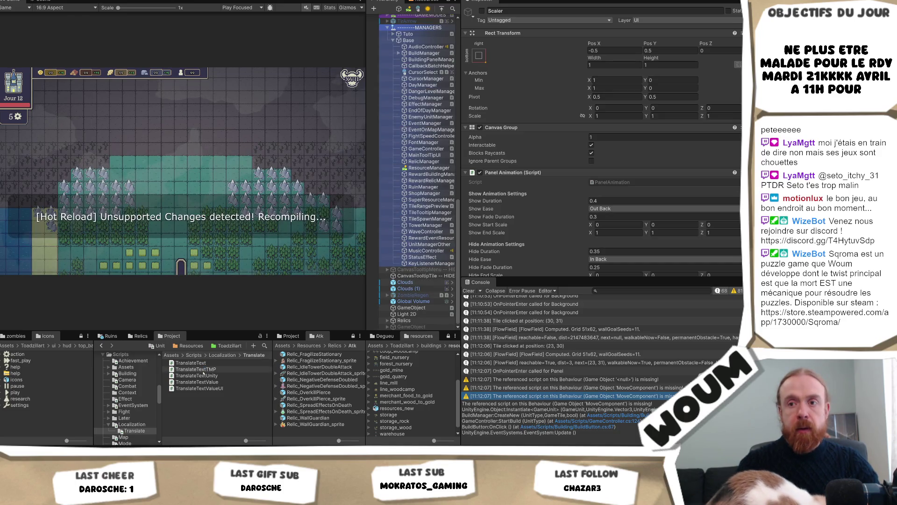
Show the TranslateTextTMP script's source in the inspector and reveal its file in Explorer
click(203, 370)
right_click(203, 370)
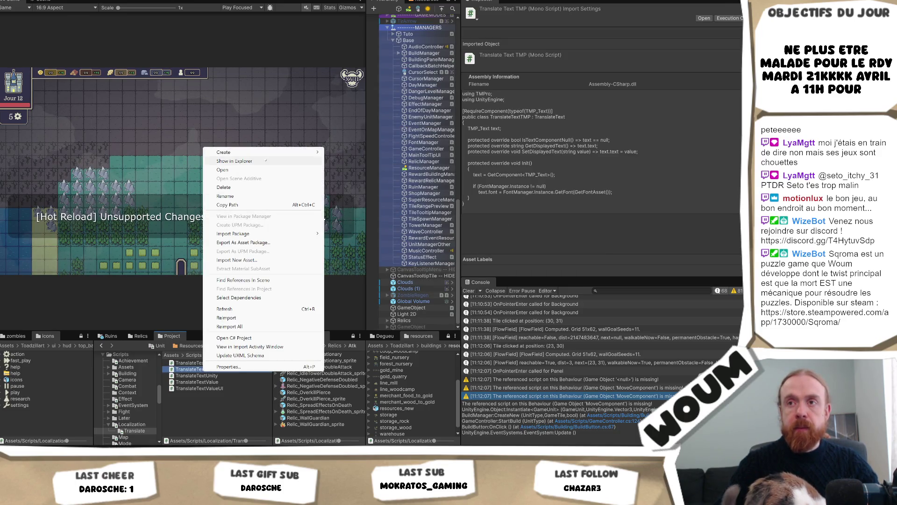
click(265, 160)
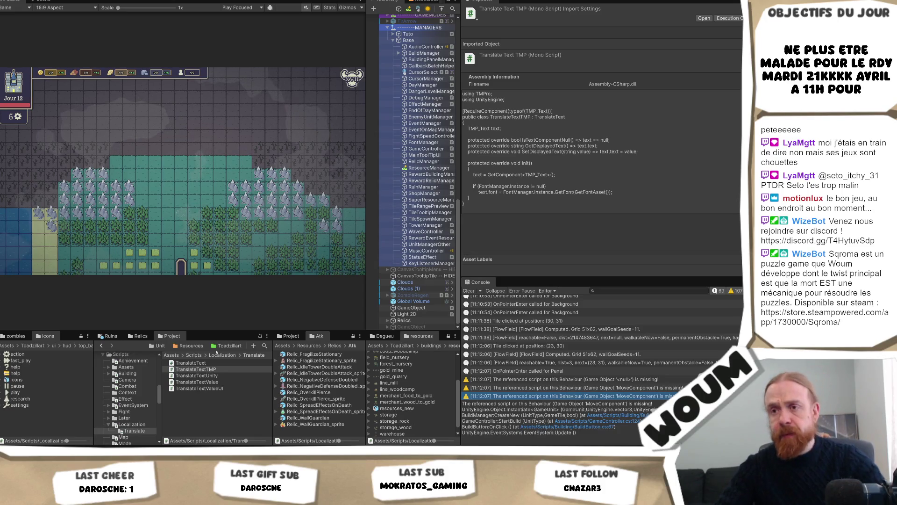
Inspect the Ruin_House prefab from Resources/Ruins and widen the Game view to show more map
scroll(127, 397, down, 5)
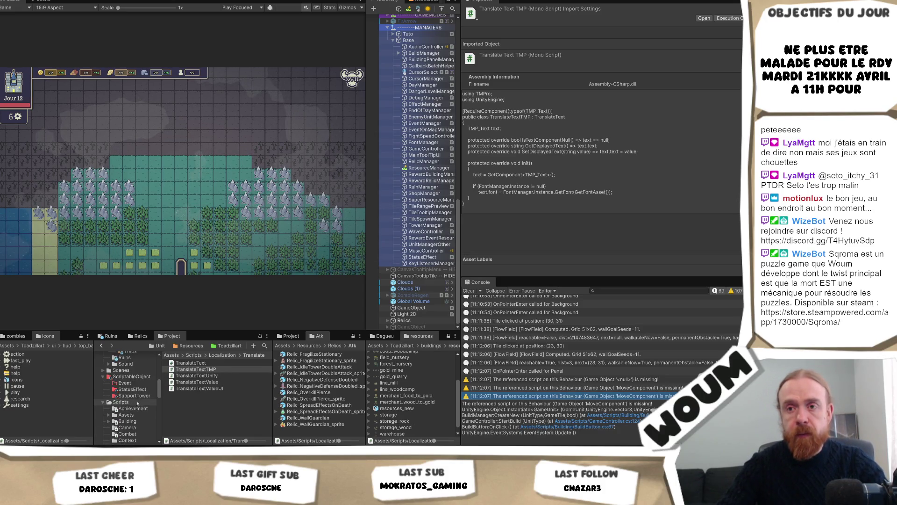
click(200, 347)
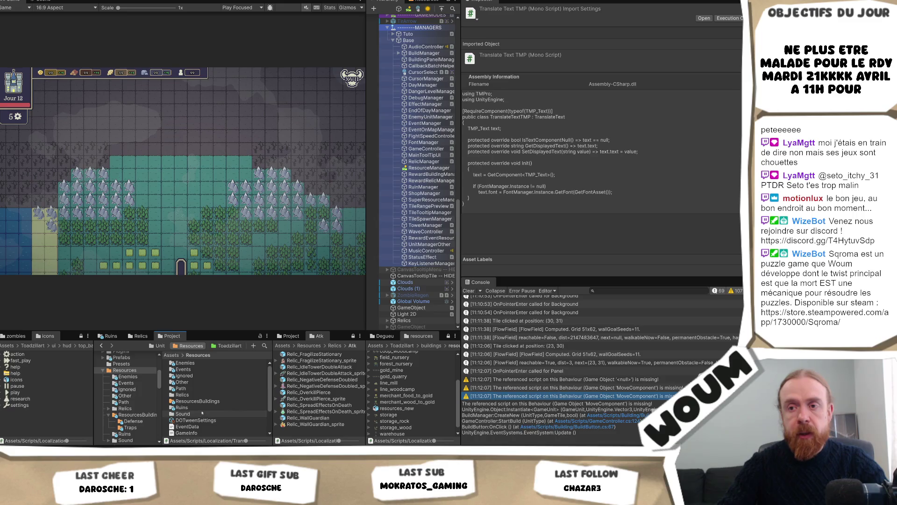
click(187, 408)
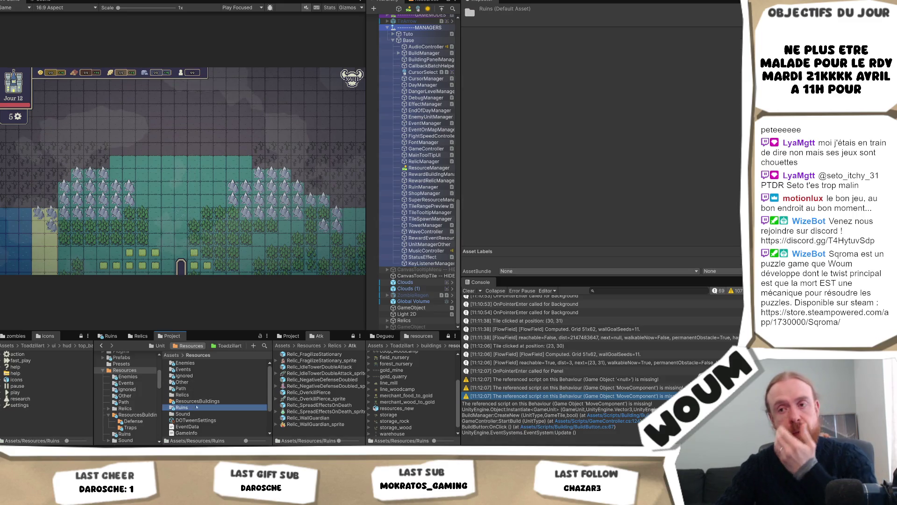
double_click(187, 408)
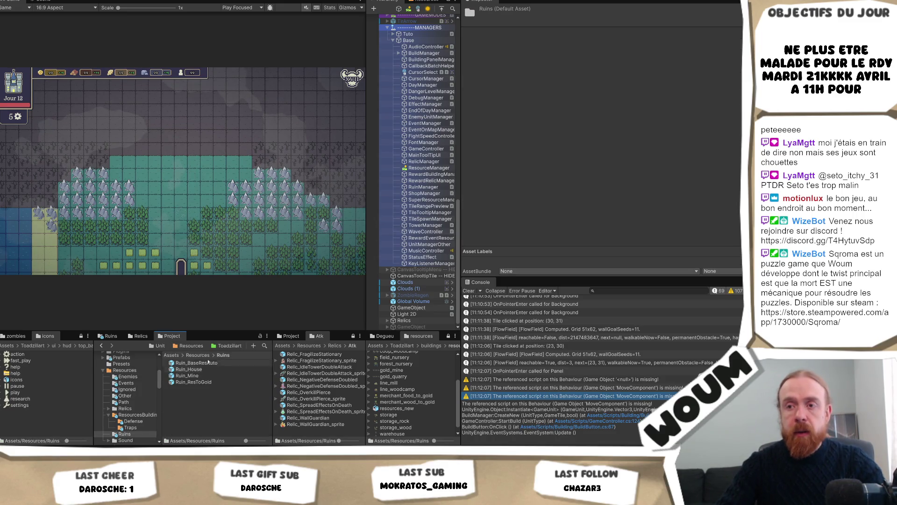
click(203, 370)
scroll(632, 155, down, 5)
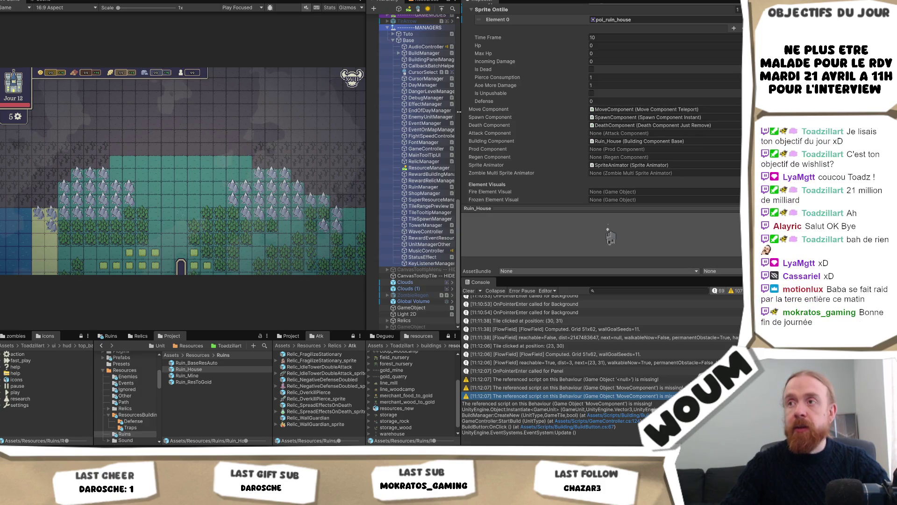
drag(367, 121, 548, 121)
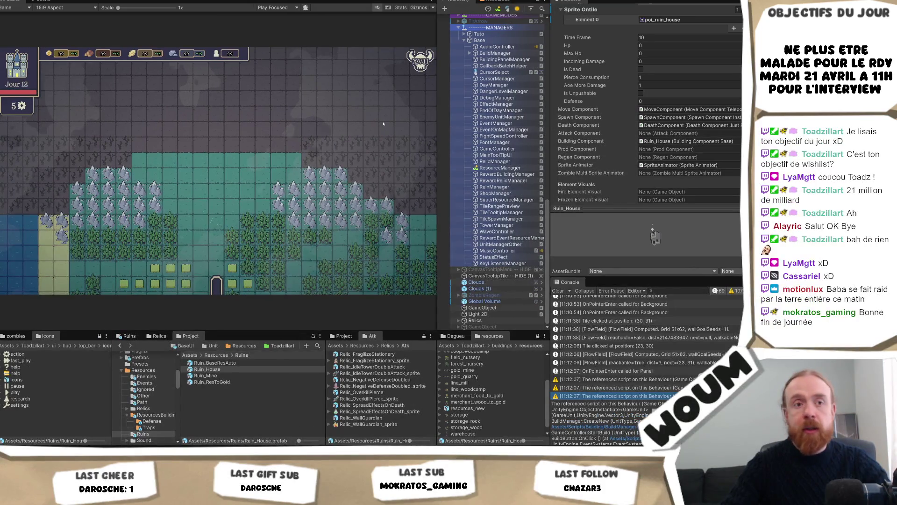